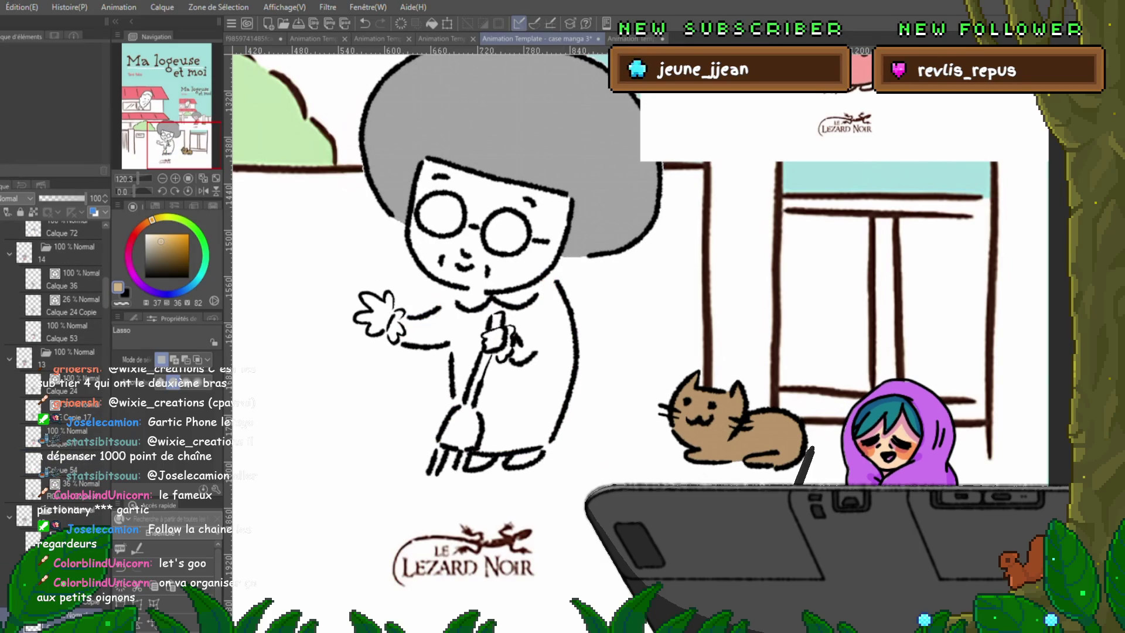
# Step: Sample pink from the artwork as the main drawing colour
pyautogui.press('i')
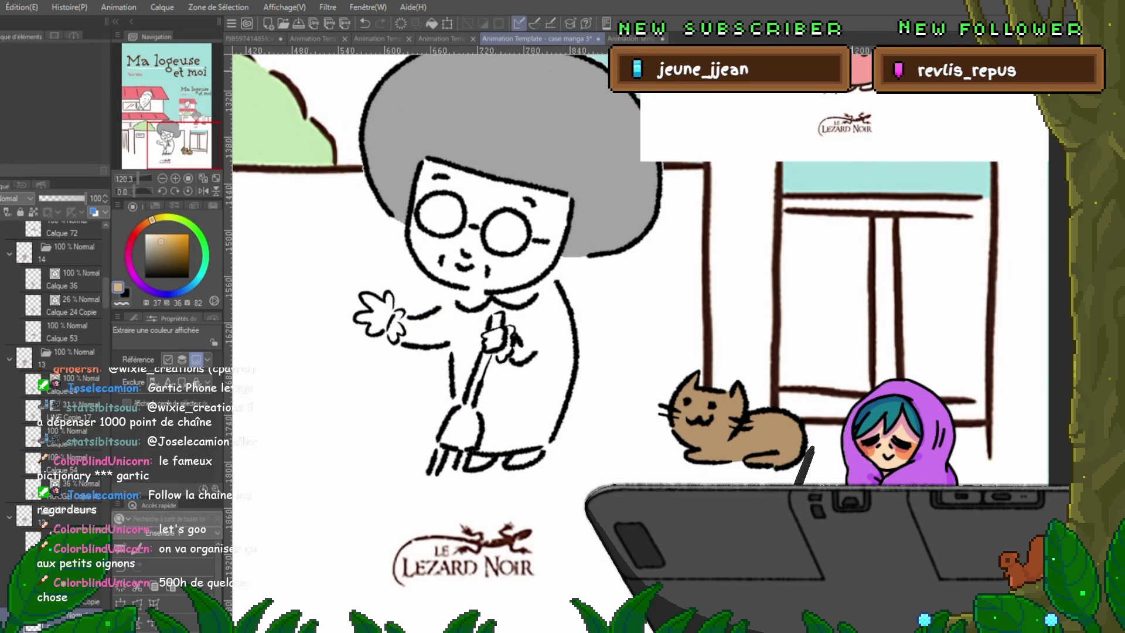
pyautogui.press('m')
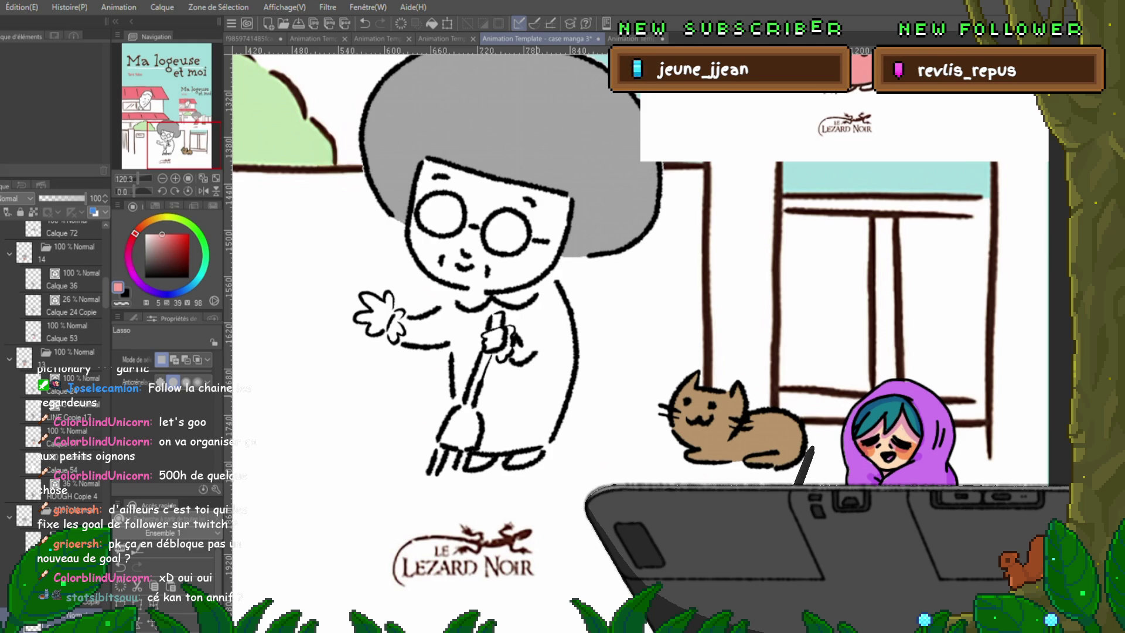
# Step: Clear the stray selection, switch to the inking pen on the chosen layer, and undo a test stroke
pyautogui.moveTo(527, 352)
pyautogui.mouseDown()
pyautogui.moveTo(448, 203)
pyautogui.moveTo(387, 159)
pyautogui.moveTo(375, 220)
pyautogui.mouseUp()
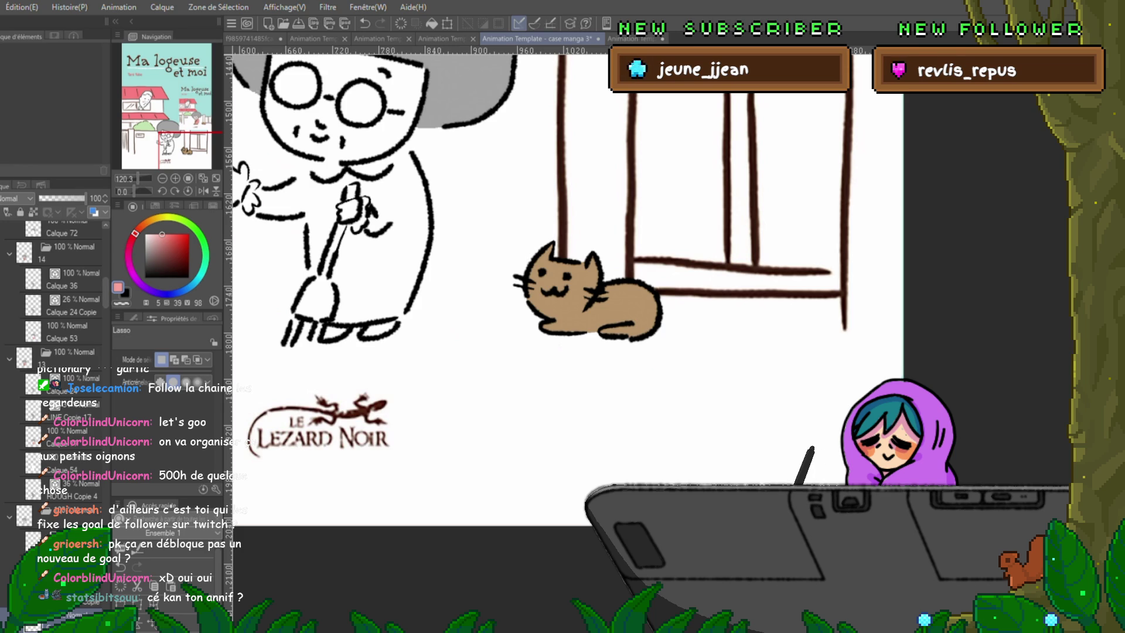
pyautogui.moveTo(562, 293)
pyautogui.mouseDown()
pyautogui.moveTo(667, 352)
pyautogui.moveTo(701, 385)
pyautogui.moveTo(944, 319)
pyautogui.mouseUp()
pyautogui.moveTo(474, 305); pyautogui.dragTo(491, 443)
pyautogui.hotkey('ctrl', 'd')
pyautogui.press('p')
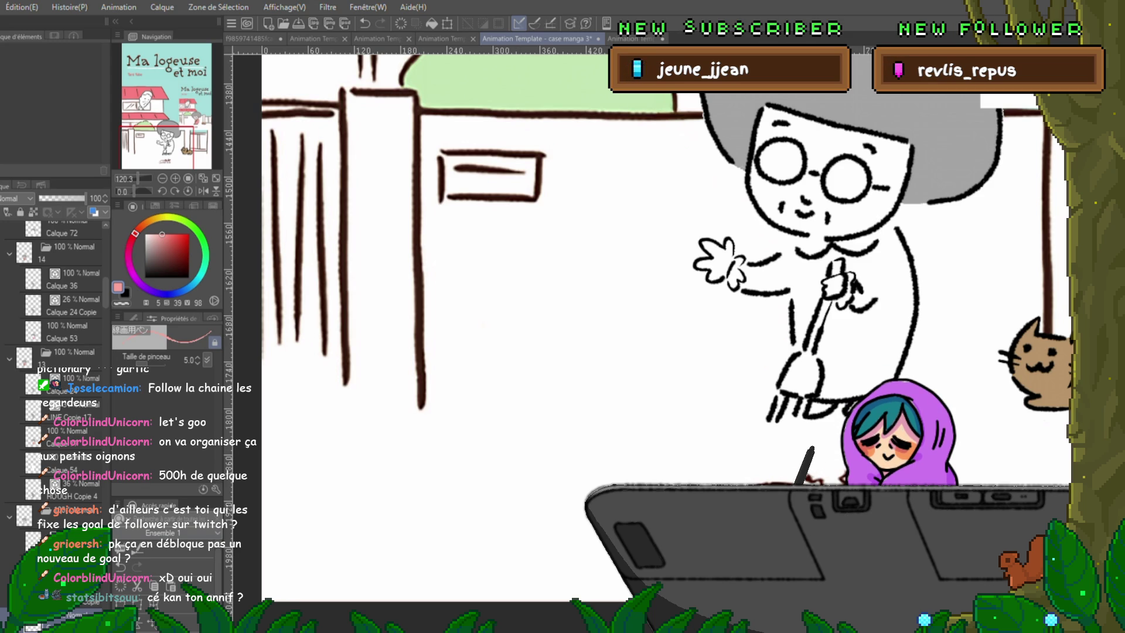
pyautogui.click(12, 542)
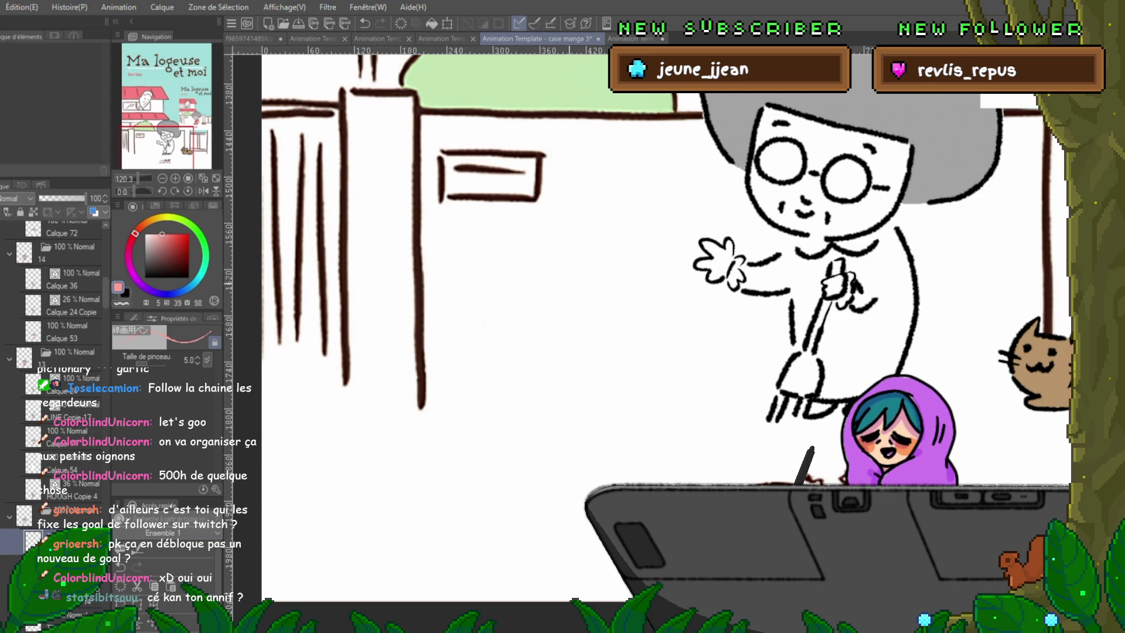
pyautogui.moveTo(812, 293)
pyautogui.mouseDown()
pyautogui.moveTo(859, 302)
pyautogui.moveTo(1037, 267)
pyautogui.mouseUp()
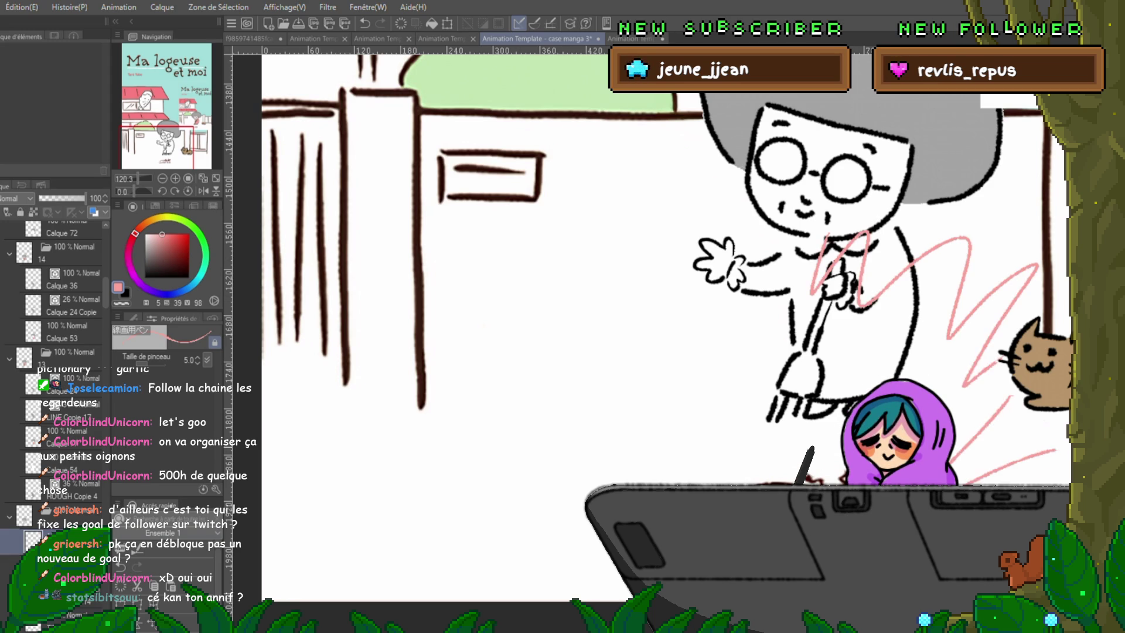
pyautogui.hotkey('ctrl', 'z')
pyautogui.moveTo(704, 351); pyautogui.dragTo(246, 290)
# Step: Draw a pink box below the cat and write '500 follow' with an underline
pyautogui.moveTo(475, 394); pyautogui.dragTo(484, 502)
pyautogui.moveTo(527, 293); pyautogui.dragTo(498, 280)
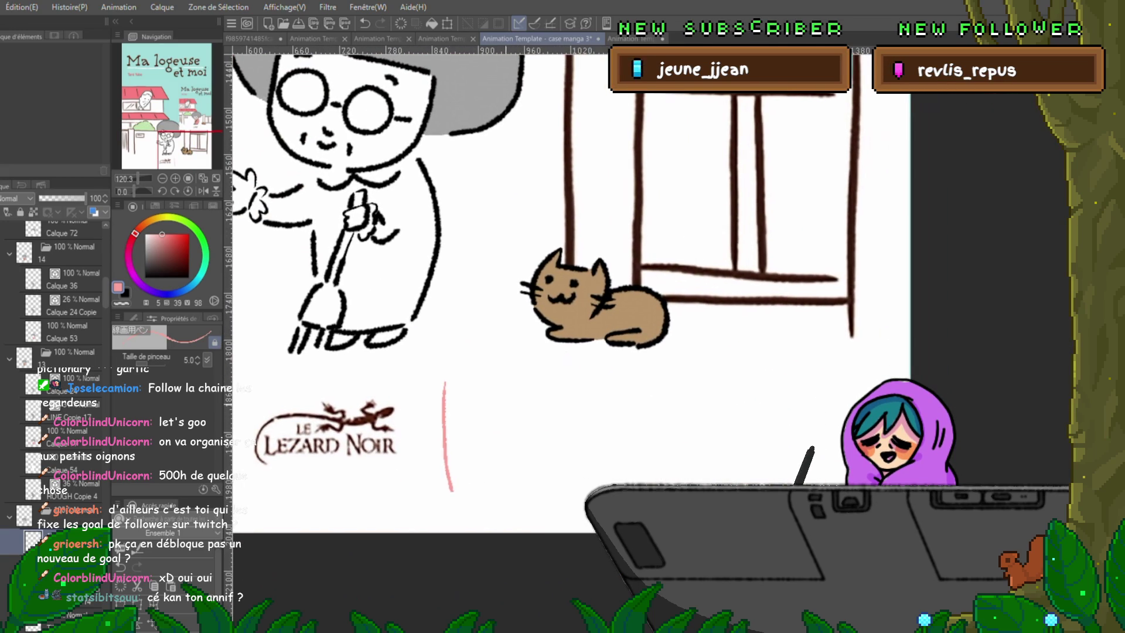
pyautogui.moveTo(444, 376)
pyautogui.mouseDown()
pyautogui.moveTo(570, 366)
pyautogui.moveTo(579, 495)
pyautogui.mouseUp()
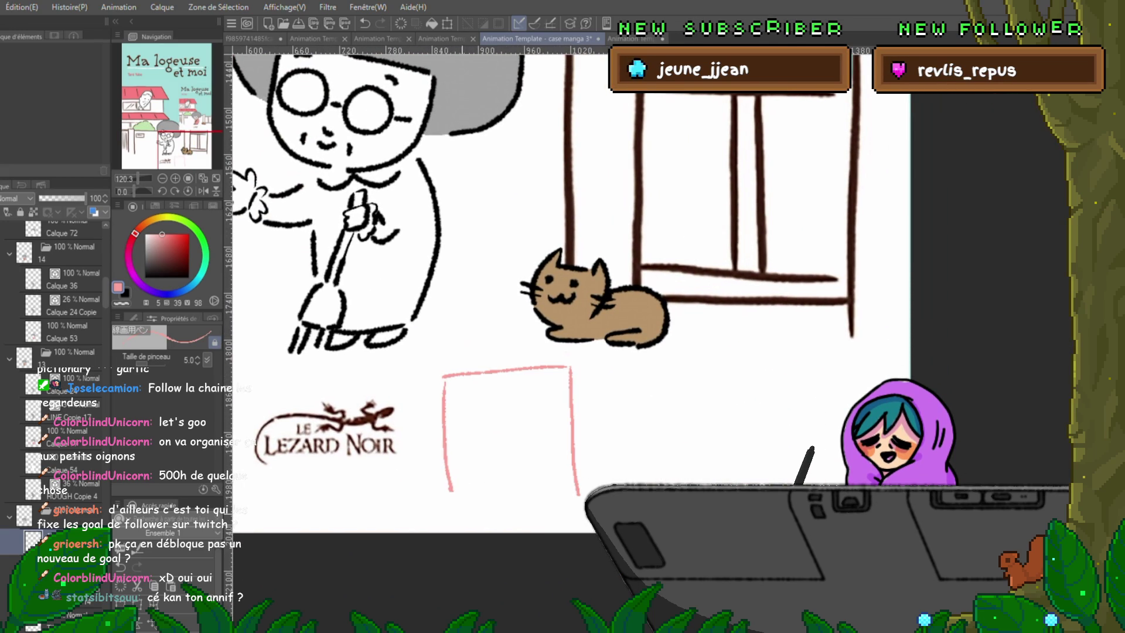
pyautogui.moveTo(467, 387); pyautogui.dragTo(459, 403)
pyautogui.moveTo(475, 392); pyautogui.dragTo(492, 391)
pyautogui.moveTo(458, 427); pyautogui.dragTo(556, 414)
pyautogui.moveTo(506, 380)
pyautogui.mouseDown()
pyautogui.moveTo(501, 401)
pyautogui.moveTo(525, 384)
pyautogui.moveTo(546, 388)
pyautogui.mouseUp()
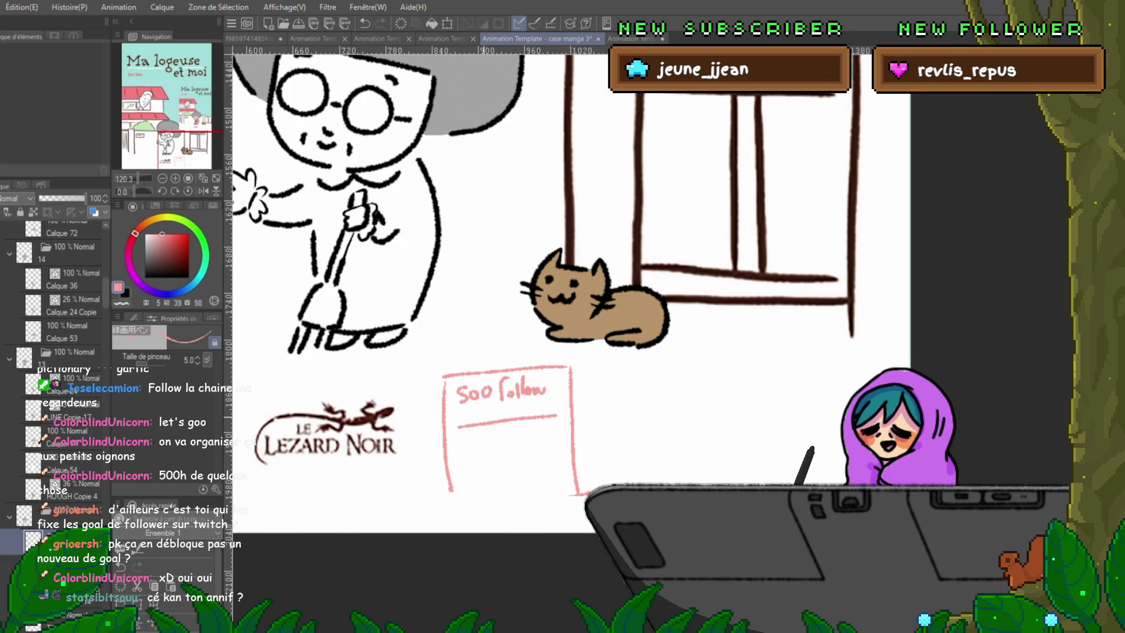
# Step: Write '1000' with an underline and dots in the box, then delete the sketch
pyautogui.moveTo(456, 446); pyautogui.dragTo(457, 456)
pyautogui.moveTo(467, 445); pyautogui.dragTo(477, 445)
pyautogui.moveTo(491, 443); pyautogui.dragTo(490, 466)
pyautogui.moveTo(461, 478); pyautogui.dragTo(564, 471)
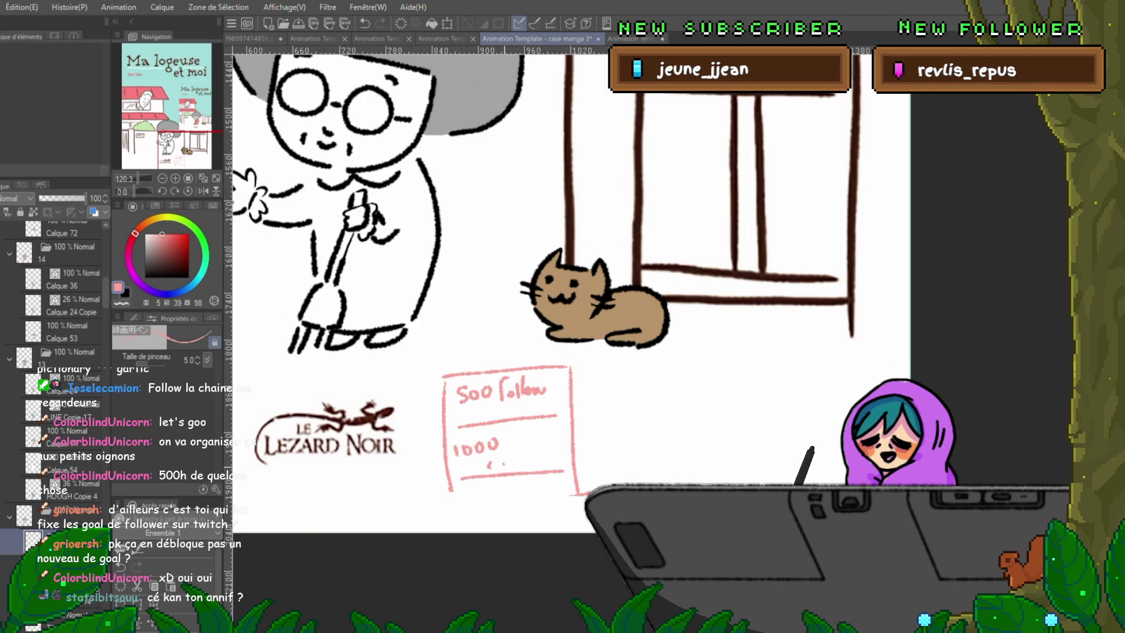
pyautogui.moveTo(501, 407); pyautogui.dragTo(503, 409)
pyautogui.click(511, 409)
pyautogui.click(520, 408)
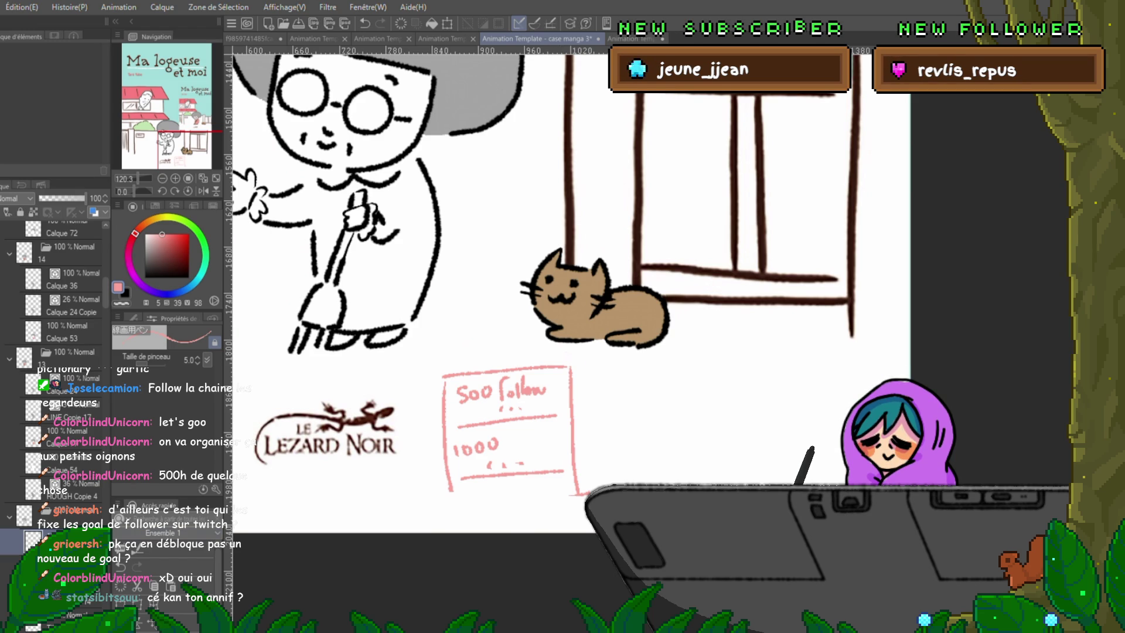
pyautogui.press('Delete')
# Step: Pan back to the old woman and cat, then select the layer below in the stack
pyautogui.moveTo(469, 263); pyautogui.dragTo(647, 416)
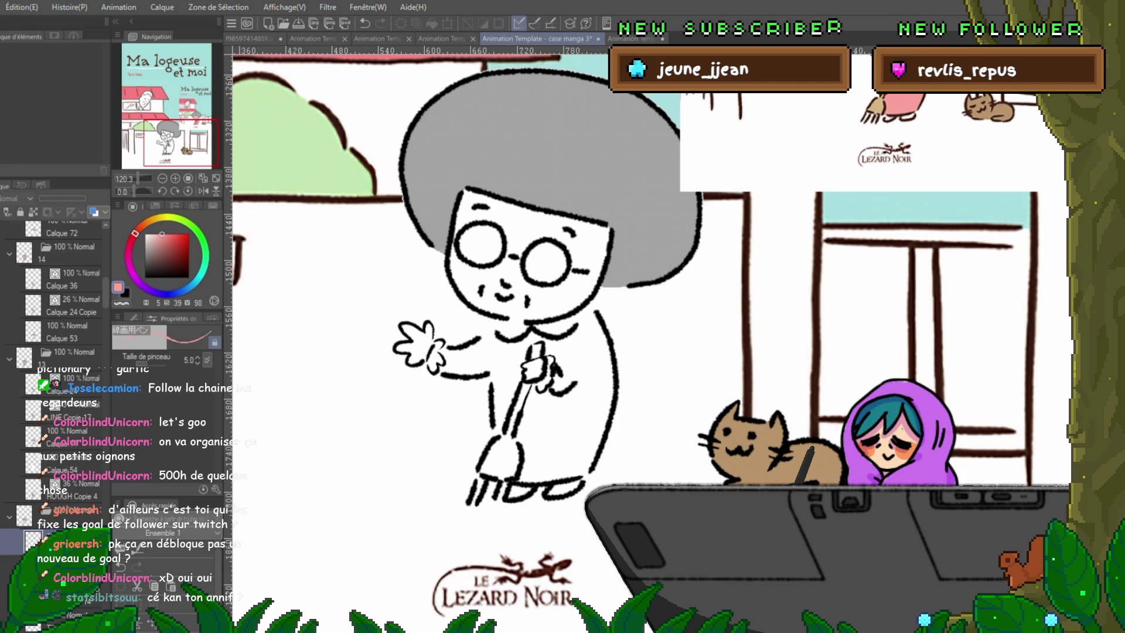
pyautogui.click(58, 566)
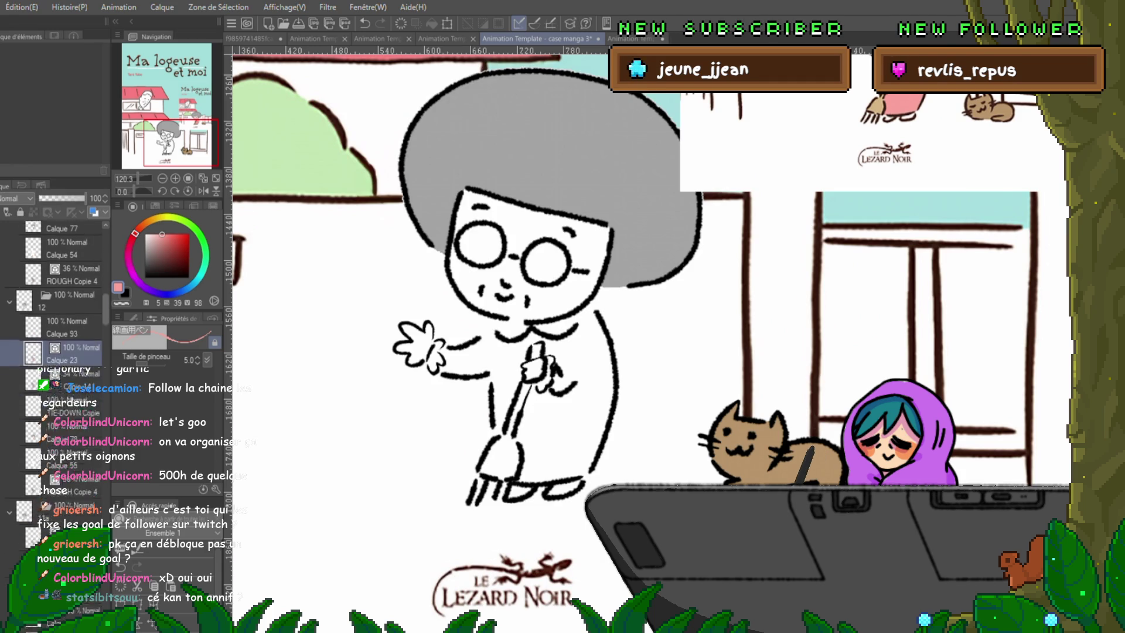
pyautogui.scroll(-3, 53, 381)
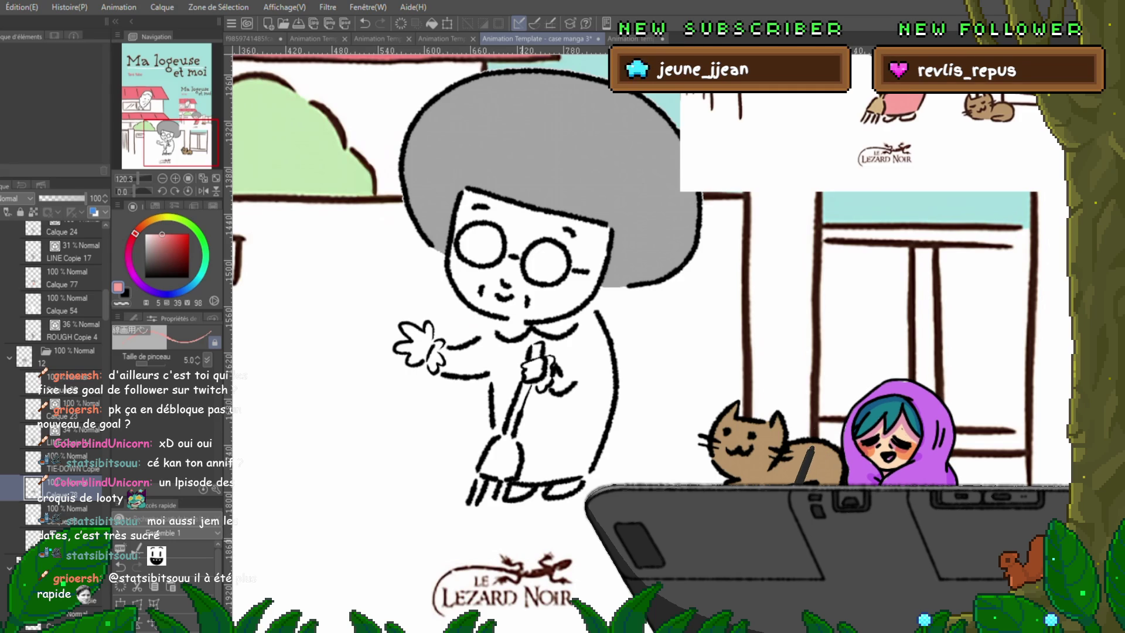
pyautogui.moveTo(527, 293); pyautogui.dragTo(425, 372)
# Step: Lasso the old woman's dress and fill it with the pink main colour
pyautogui.press('m')
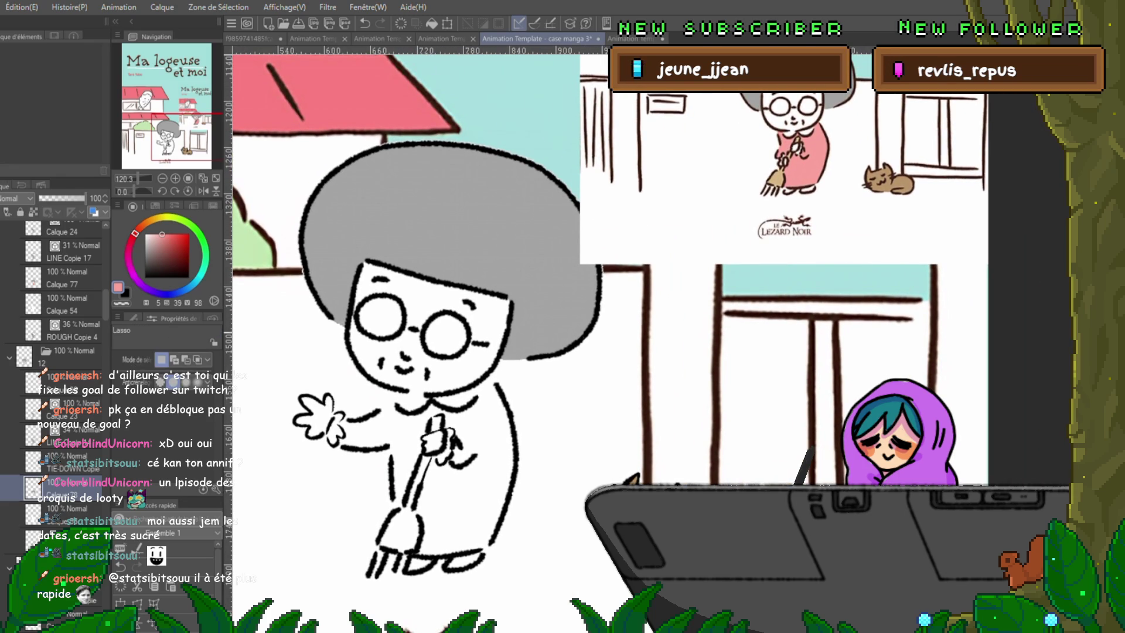
pyautogui.moveTo(410, 322); pyautogui.dragTo(395, 331)
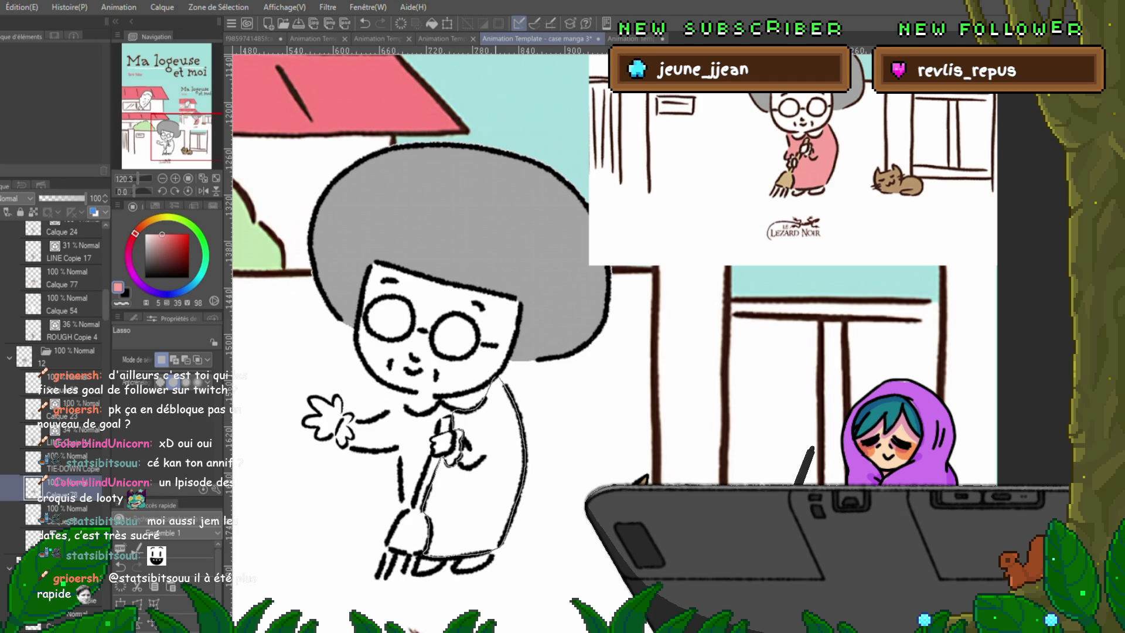
pyautogui.hotkey('alt', 'BackSpace')
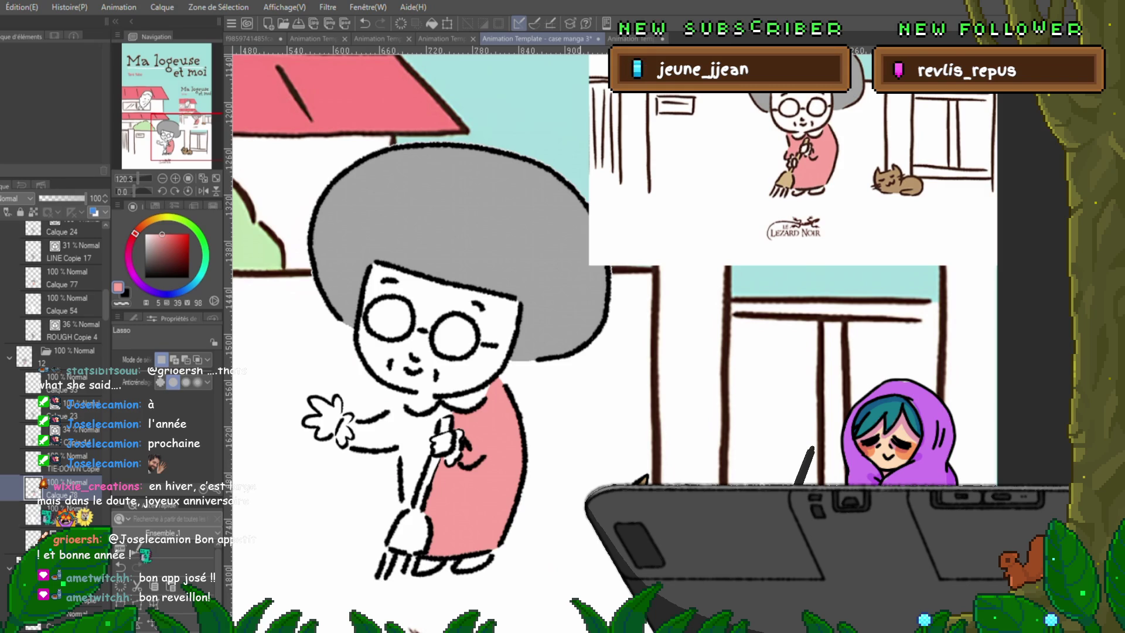
# Step: Lasso the sleeve beside the broom arm, fill it pink, and deselect
pyautogui.hscroll(-2, 469, 317)
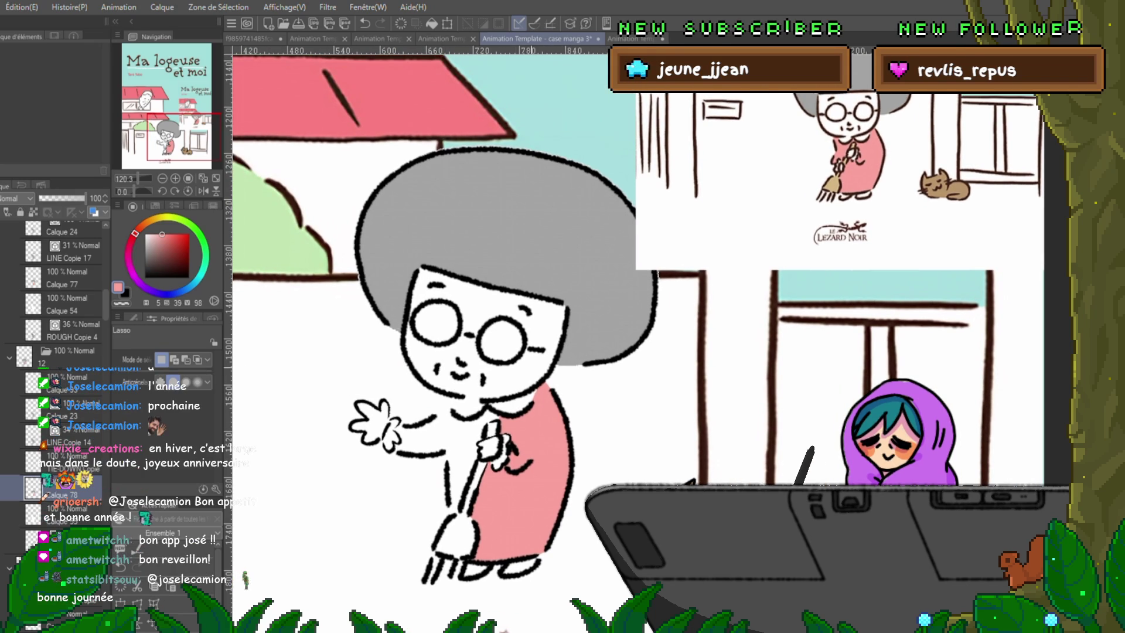
pyautogui.press('Right')
pyautogui.press('Left')
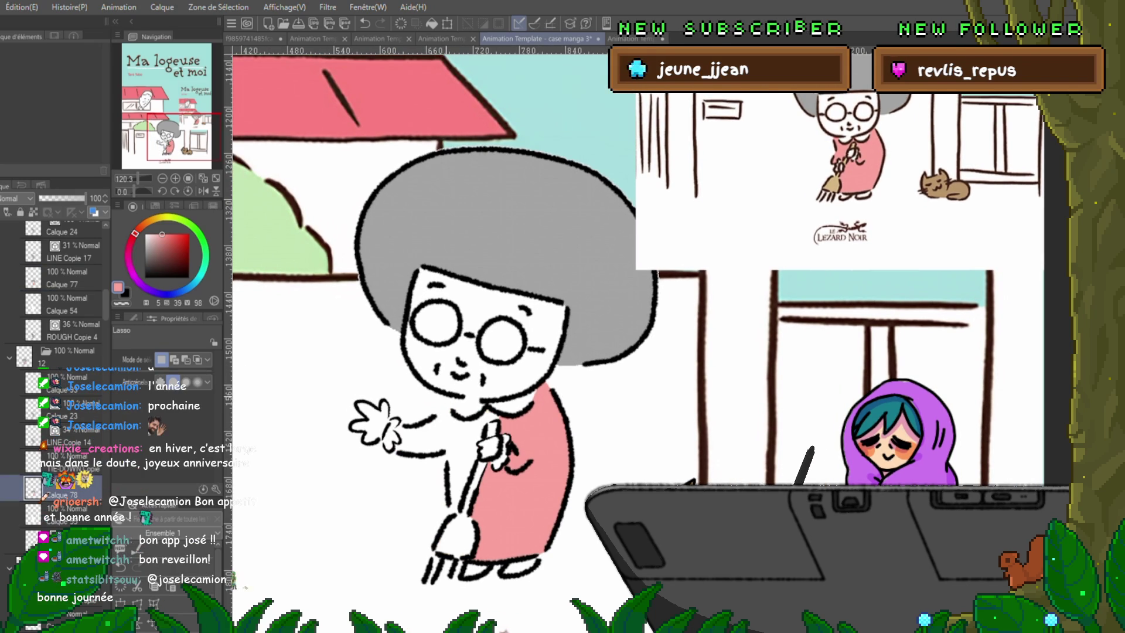
pyautogui.moveTo(445, 400); pyautogui.dragTo(404, 423)
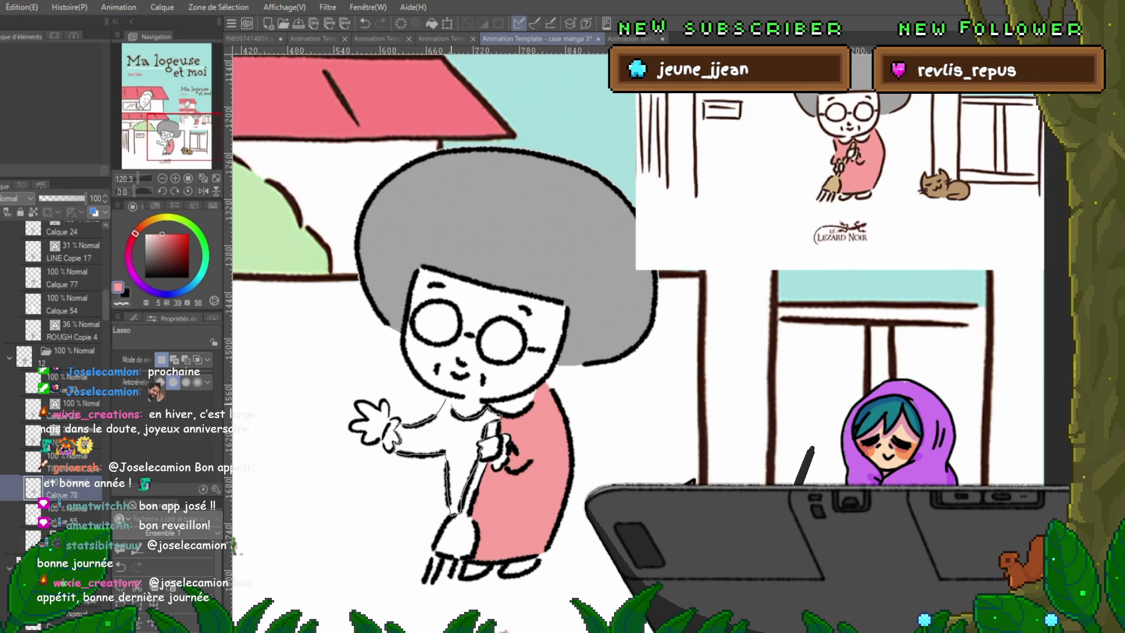
pyautogui.moveTo(446, 399); pyautogui.dragTo(440, 519)
pyautogui.click(515, 536)
pyautogui.hotkey('ctrl', 'd')
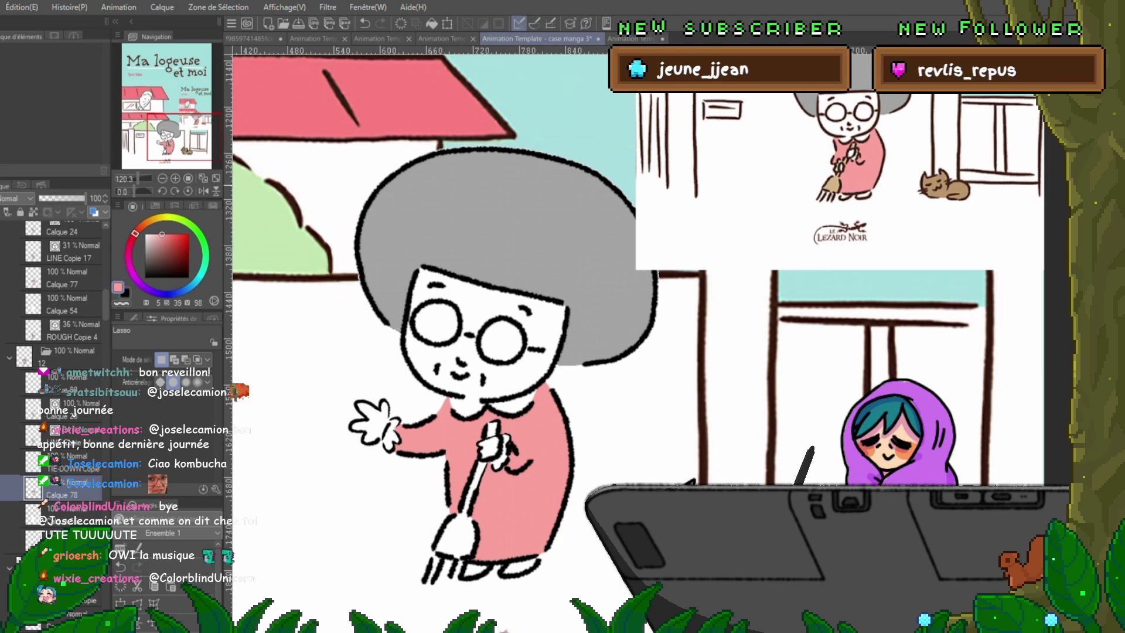
pyautogui.press('Right')
# Step: Fill the dress pink on the next sweeping frame, undo a stray selection, and advance a frame
pyautogui.press('Left')
pyautogui.press('Right')
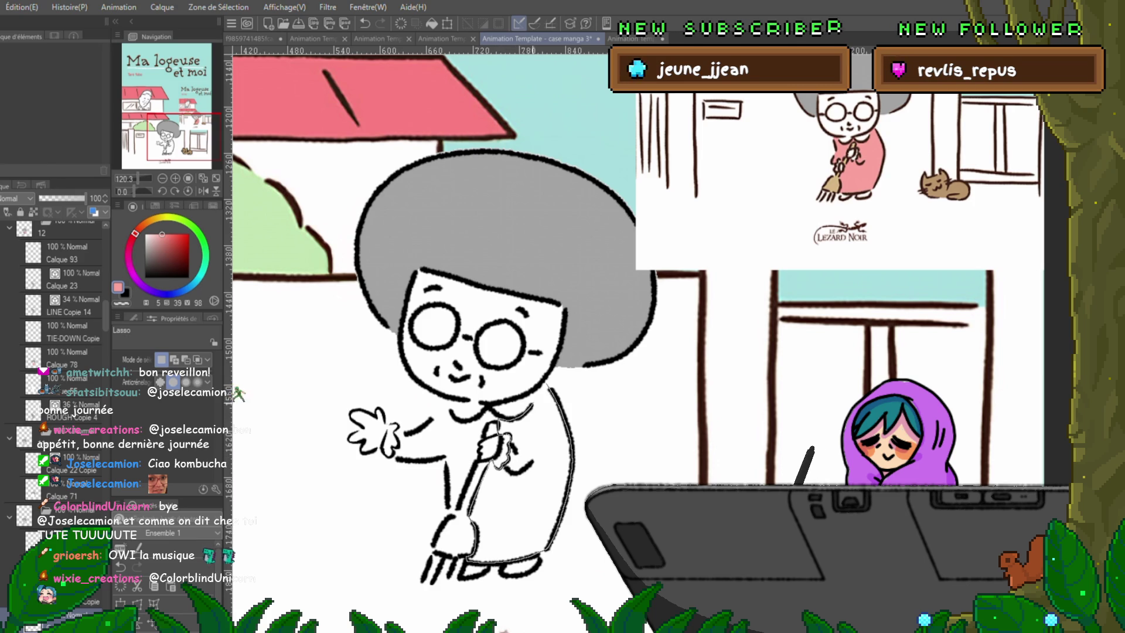
pyautogui.hotkey('alt', 'Delete')
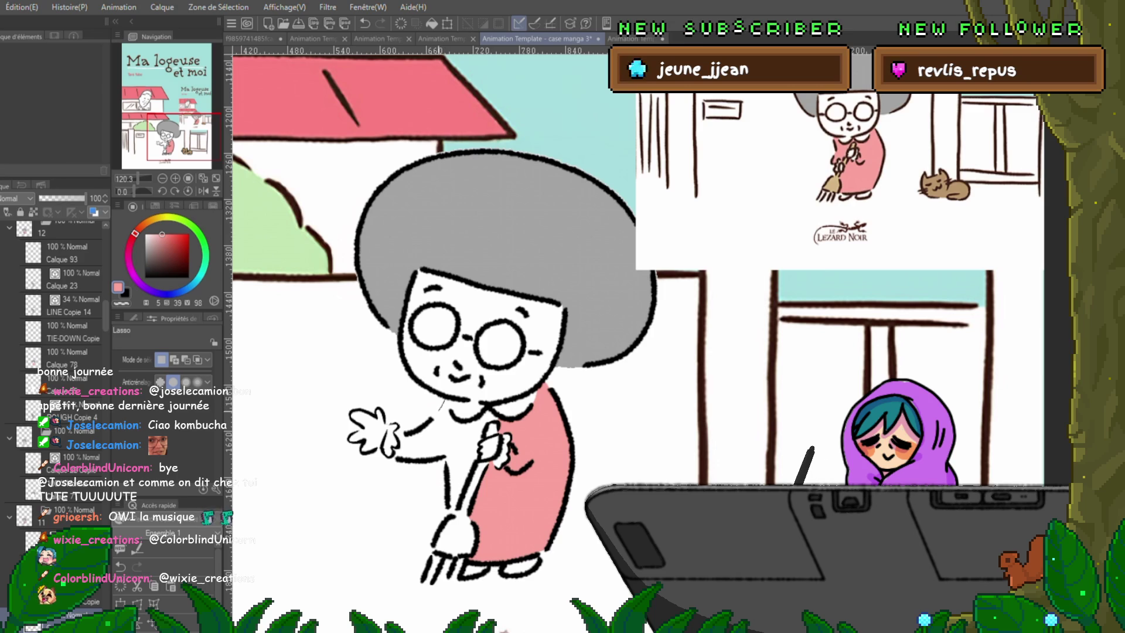
pyautogui.moveTo(439, 404); pyautogui.dragTo(405, 434)
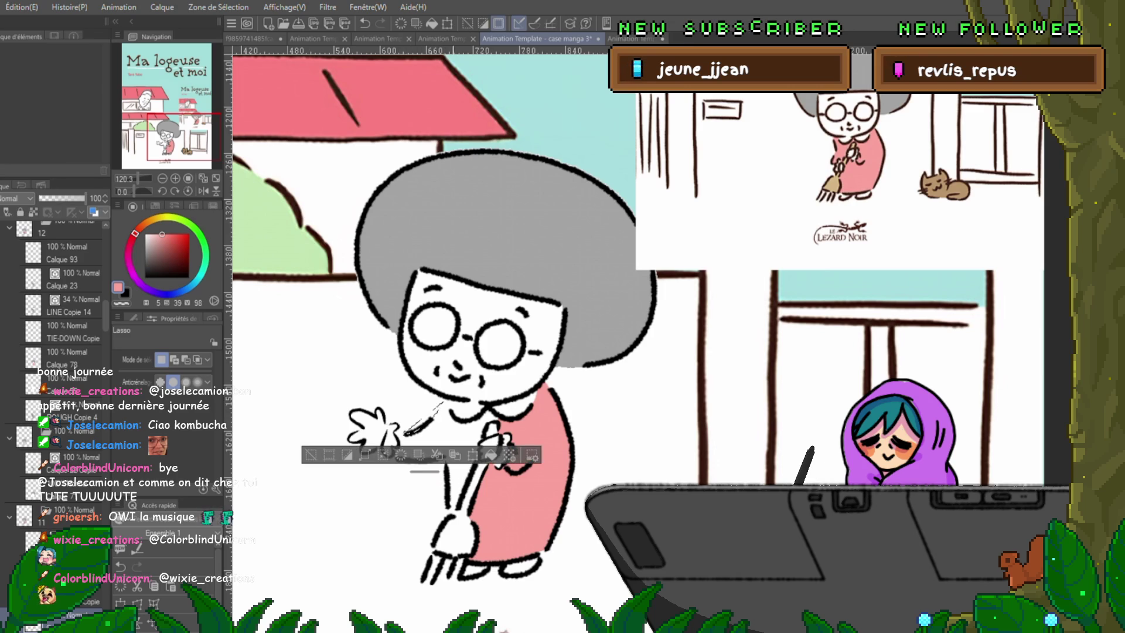
pyautogui.hotkey('ctrl', 'd')
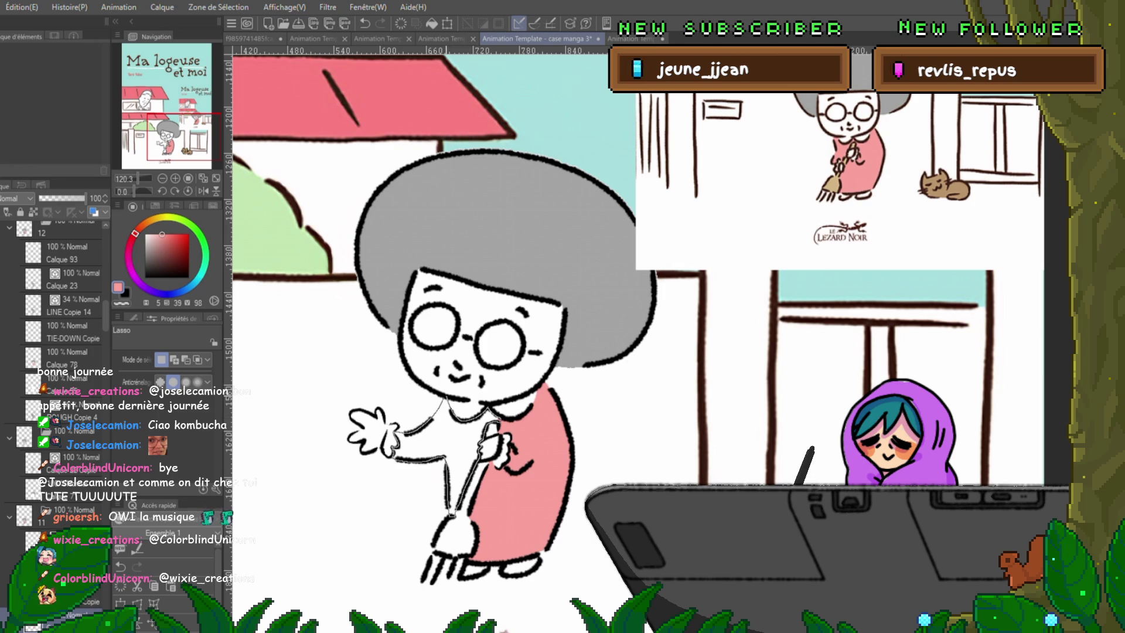
pyautogui.hotkey('ctrl', 'z')
pyautogui.hotkey('ctrl', 'z')
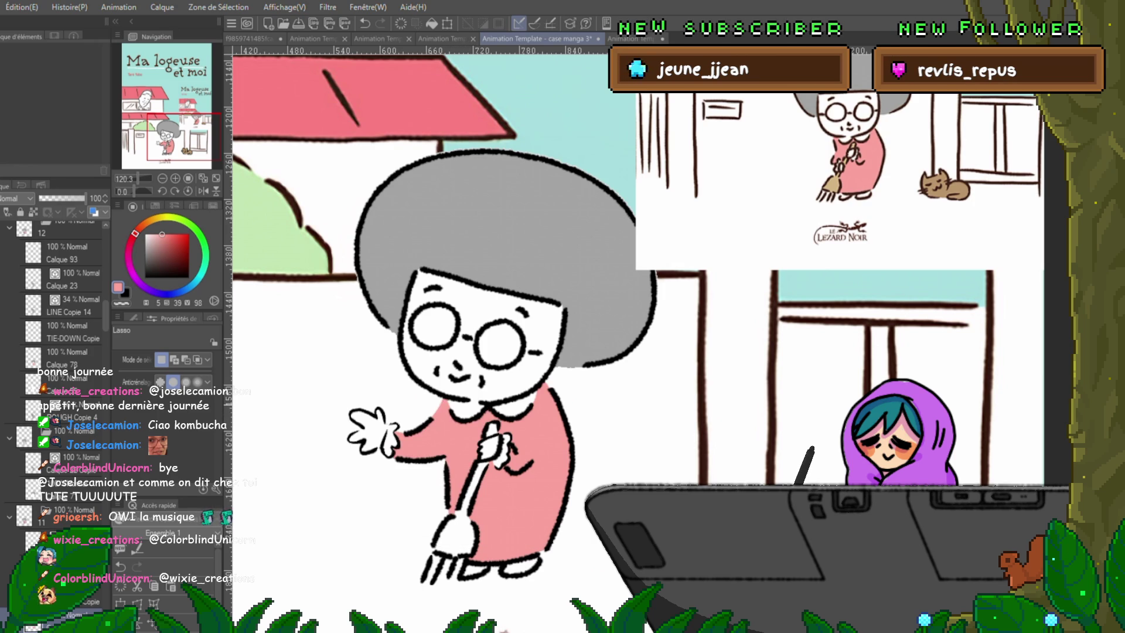
pyautogui.press('Right')
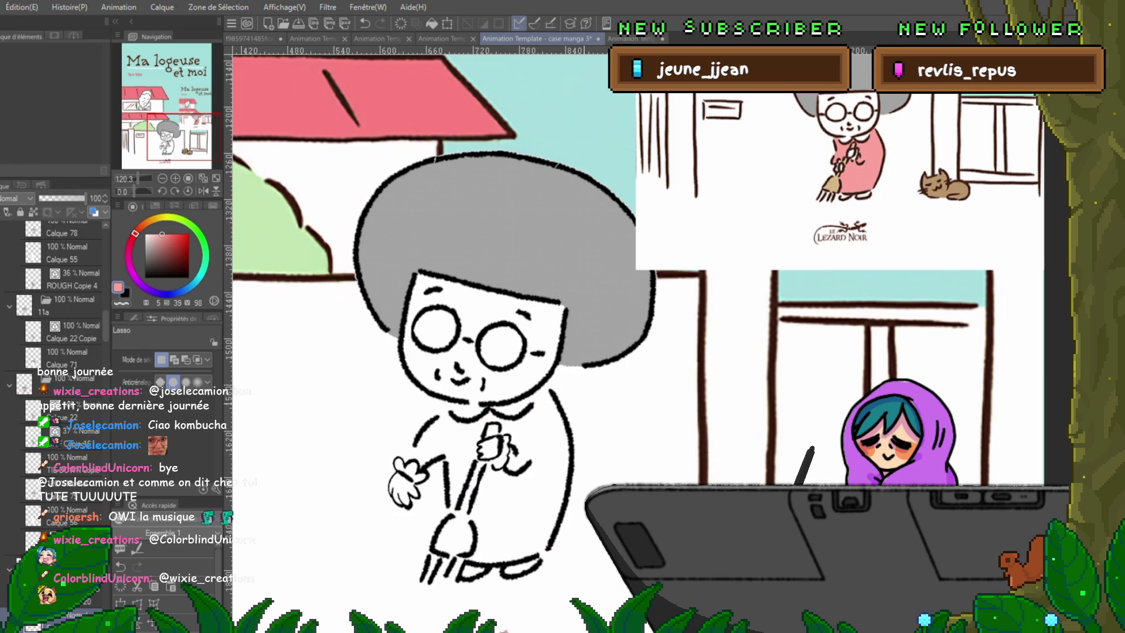
# Step: Undo the stray arm stroke, then fill the lowered-arm frame's dress pink and deselect
pyautogui.press('Left')
pyautogui.press('Right')
pyautogui.hotkey('ctrl', 'z')
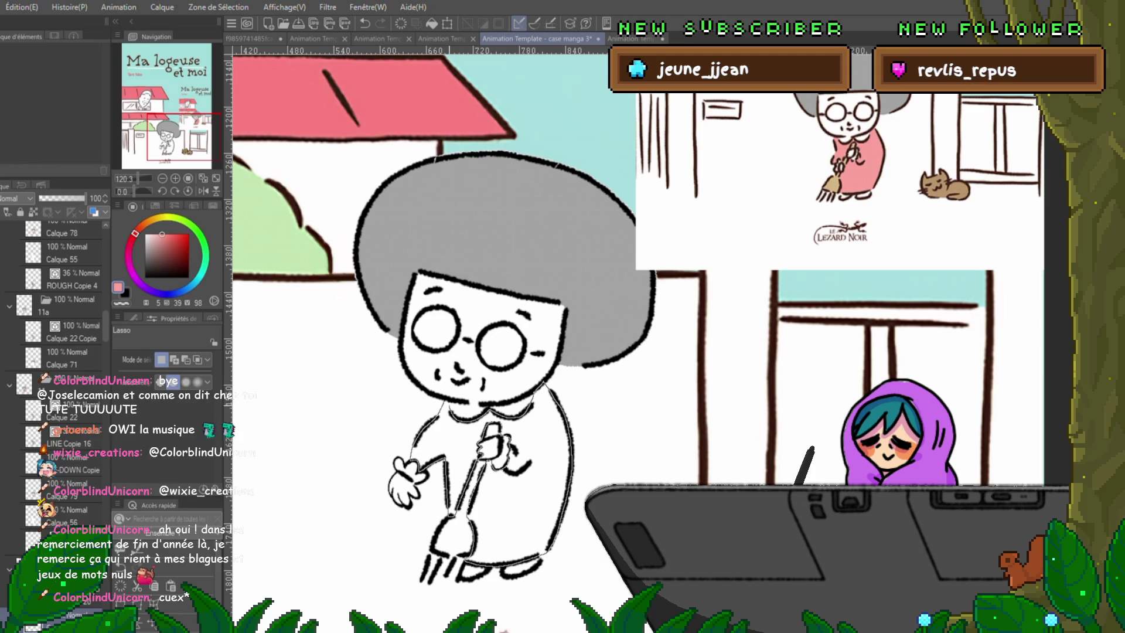
pyautogui.hotkey('ctrl', 'a')
pyautogui.hotkey('alt', 'BackSpace')
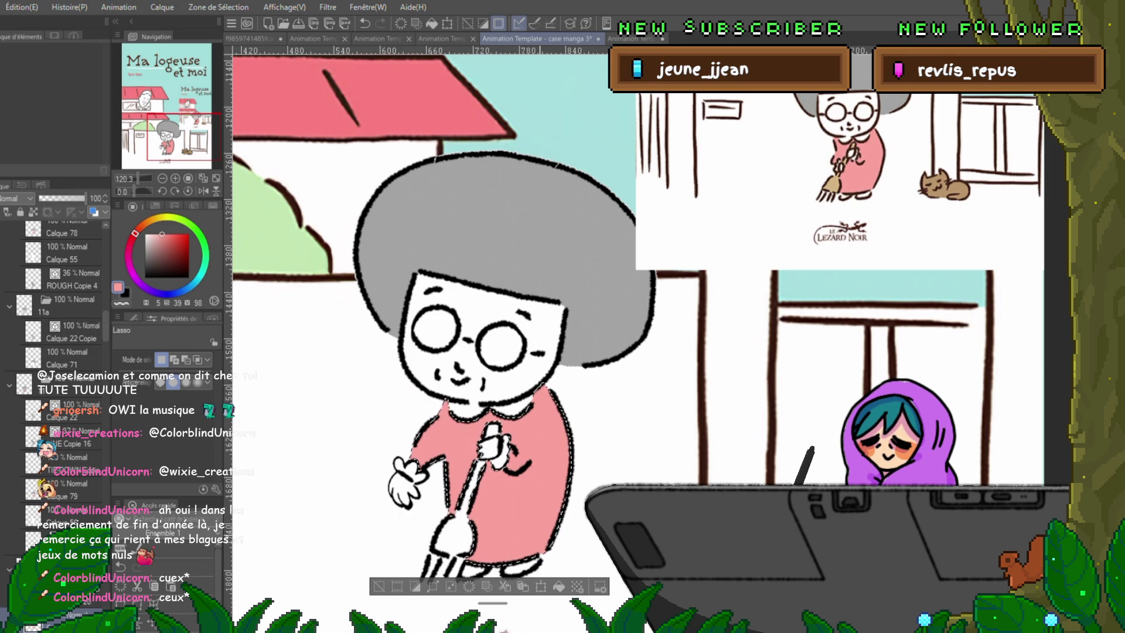
pyautogui.hotkey('ctrl', 'd')
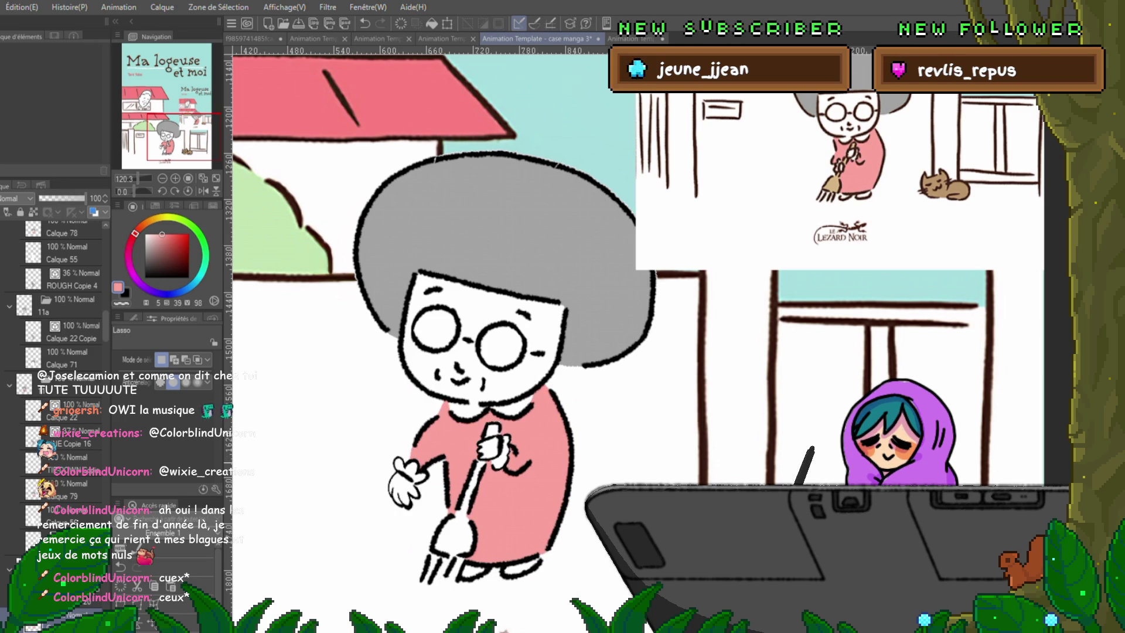
pyautogui.click(65, 490)
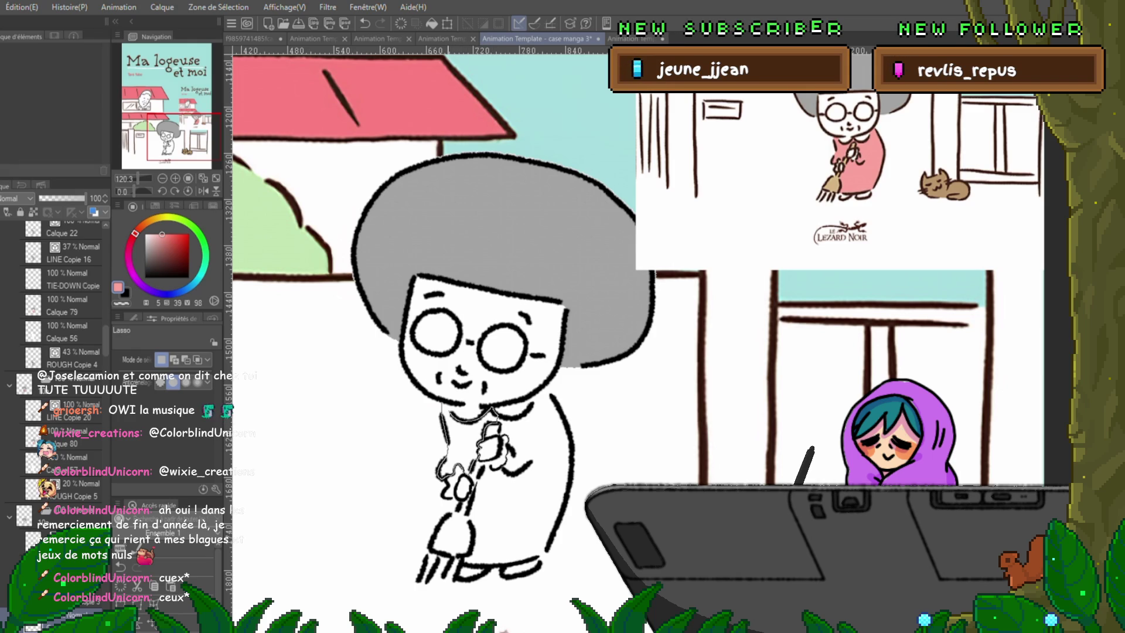
# Step: Fill the dress under the collar and around the broom pink, then deselect
pyautogui.hotkey('alt', 'BackSpace')
pyautogui.hotkey('ctrl', 'd')
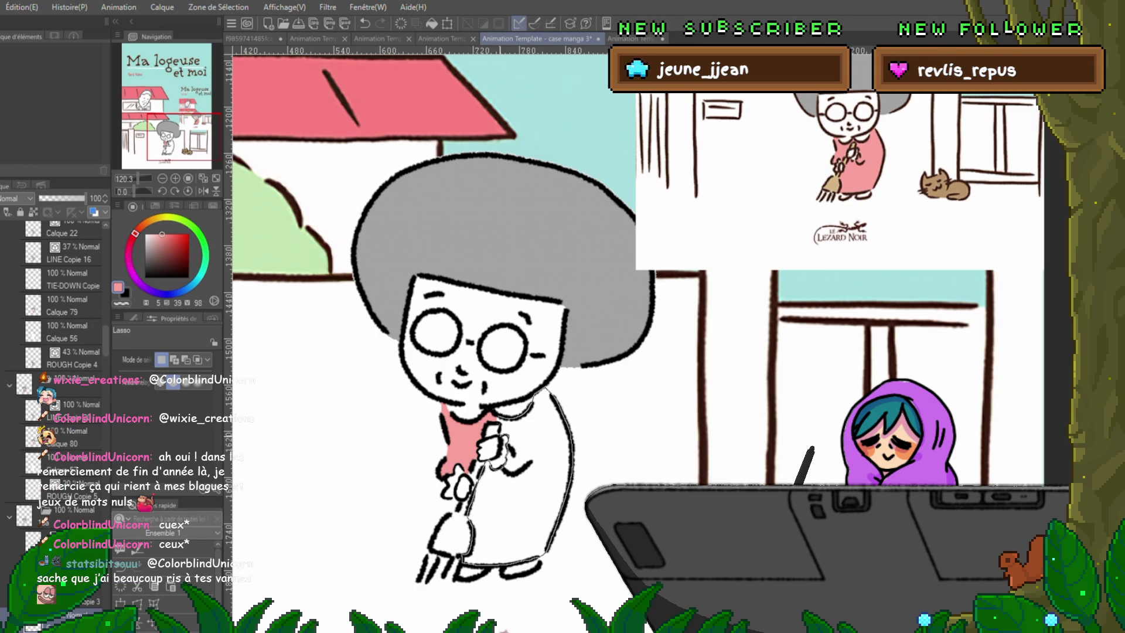
pyautogui.moveTo(548, 390); pyautogui.dragTo(492, 419)
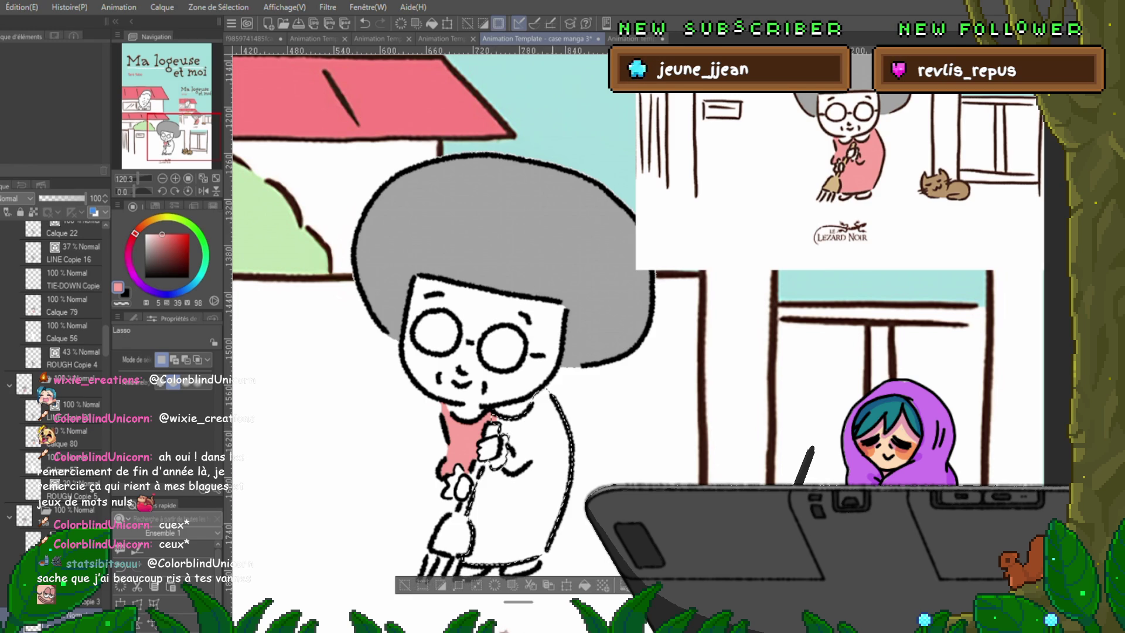
pyautogui.click(585, 585)
pyautogui.hotkey('ctrl', 'd')
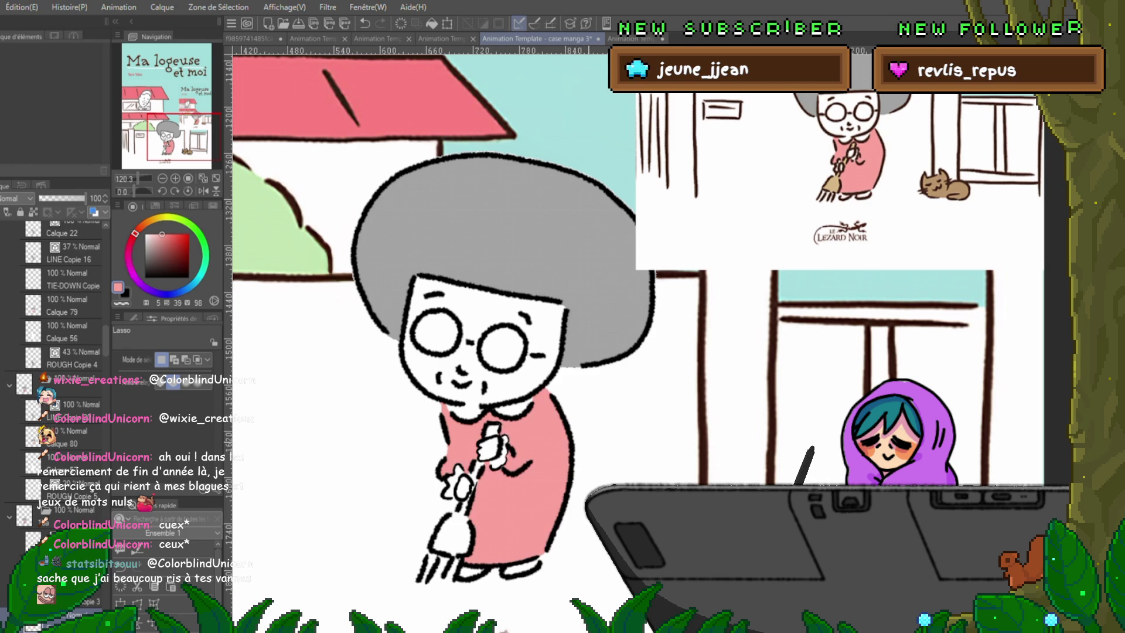
# Step: Check neighbouring frames, clear a test selection, and advance to the broom-at-chest frame
pyautogui.hotkey('ctrl', 'Right')
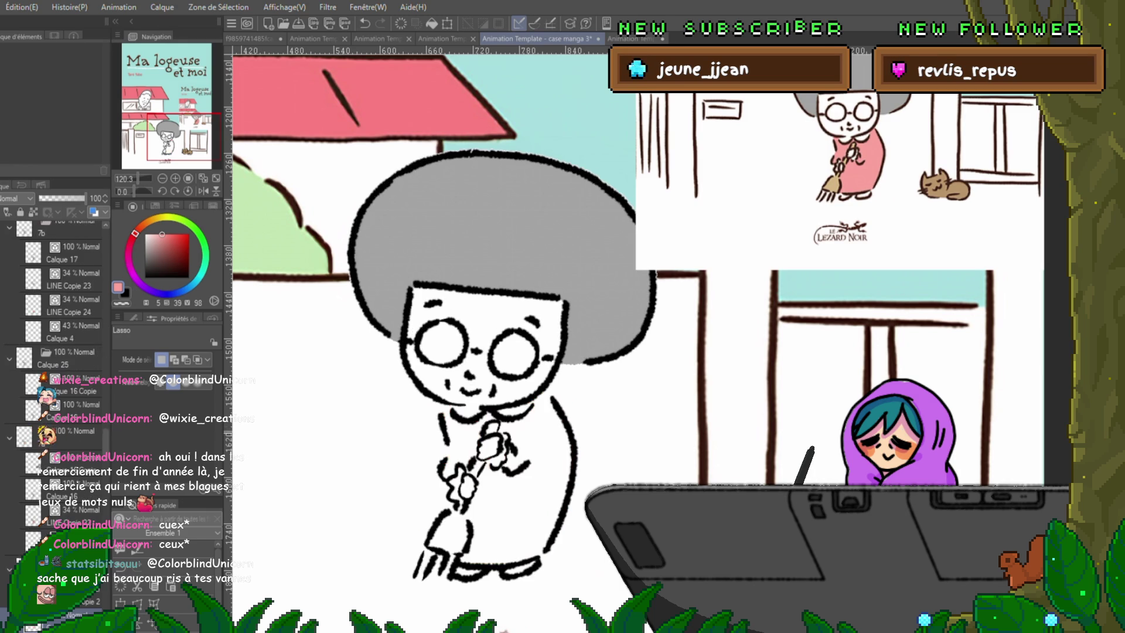
pyautogui.hotkey('ctrl', 'Left')
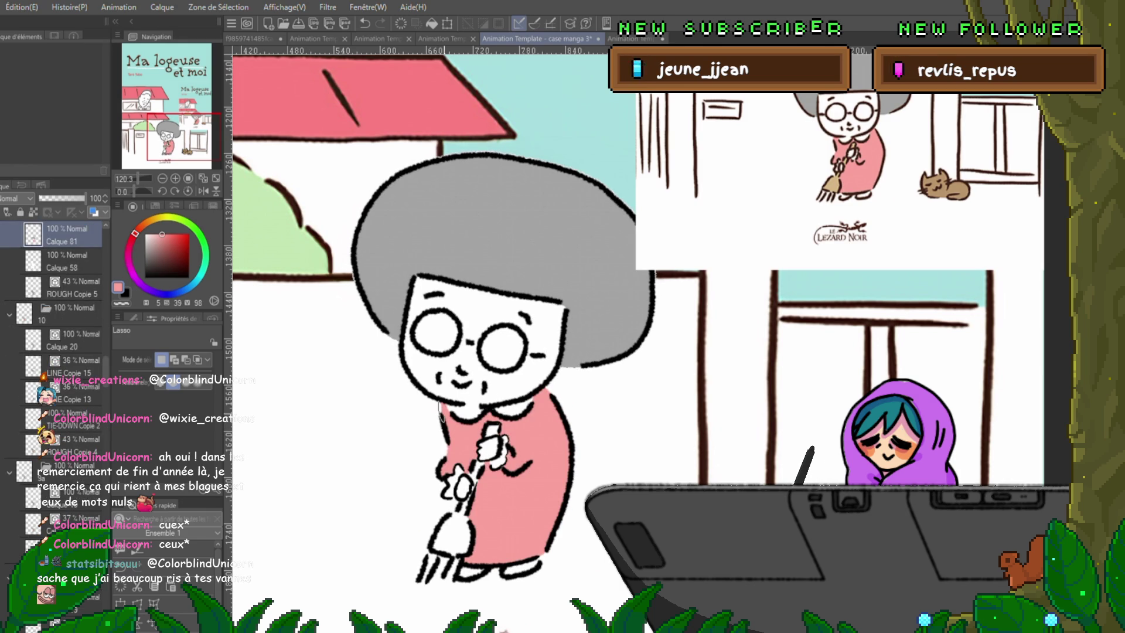
pyautogui.moveTo(441, 400); pyautogui.dragTo(440, 516)
pyautogui.hotkey('ctrl', 'd')
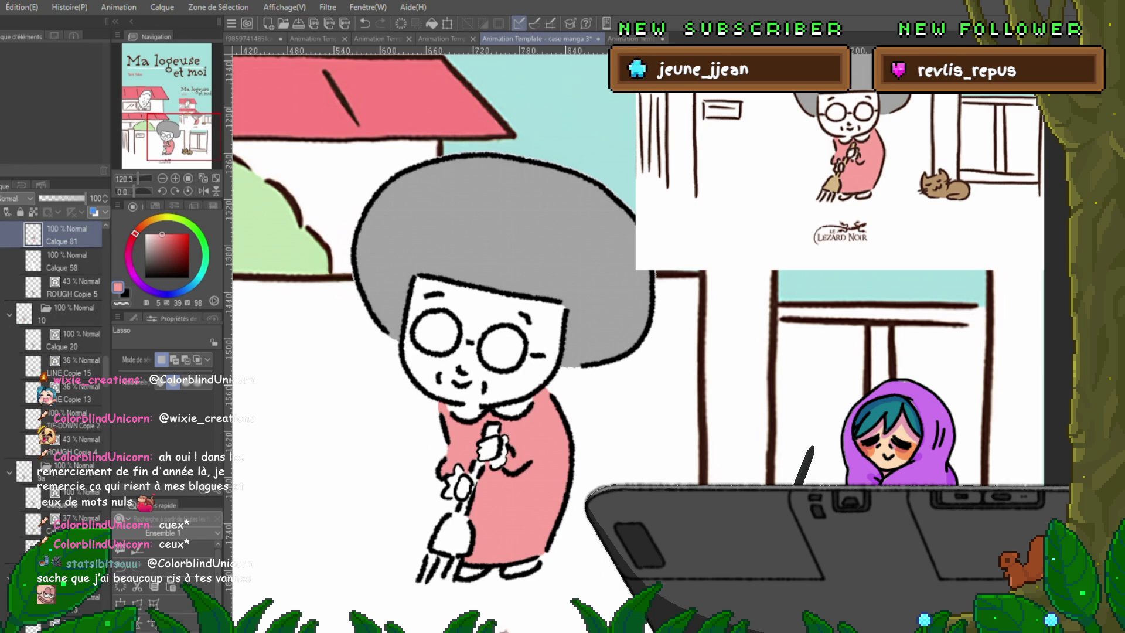
pyautogui.hotkey('ctrl', 'Right')
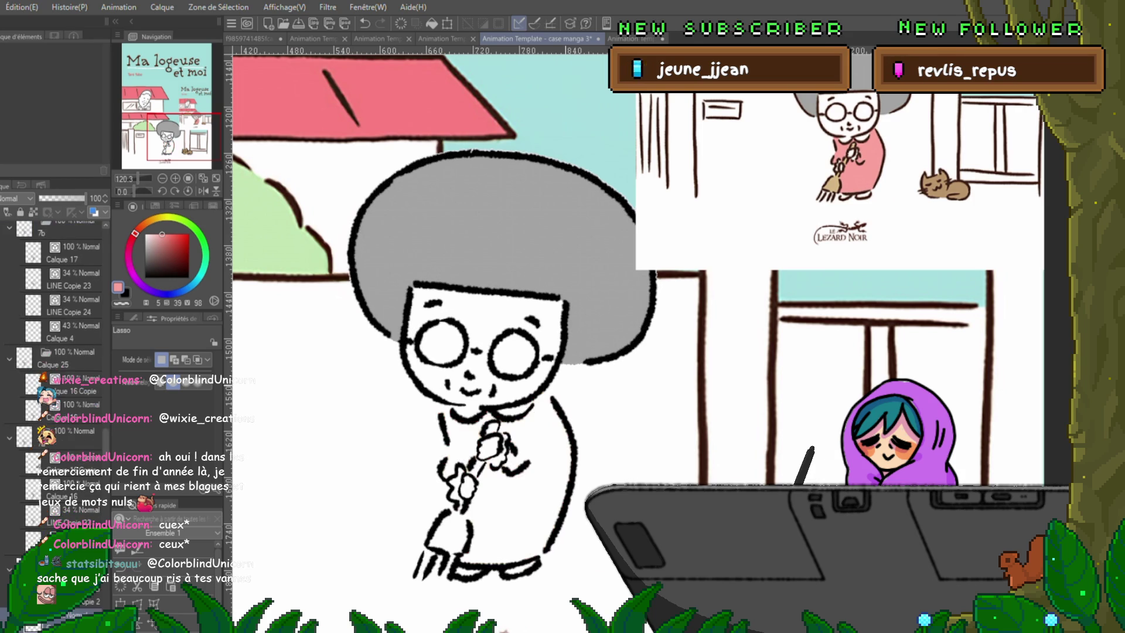
# Step: Compare adjacent frames, then fill the torso and dress pink on the broom-at-chest frame
pyautogui.hotkey('ctrl', 'Left')
pyautogui.hotkey('ctrl', 'Right')
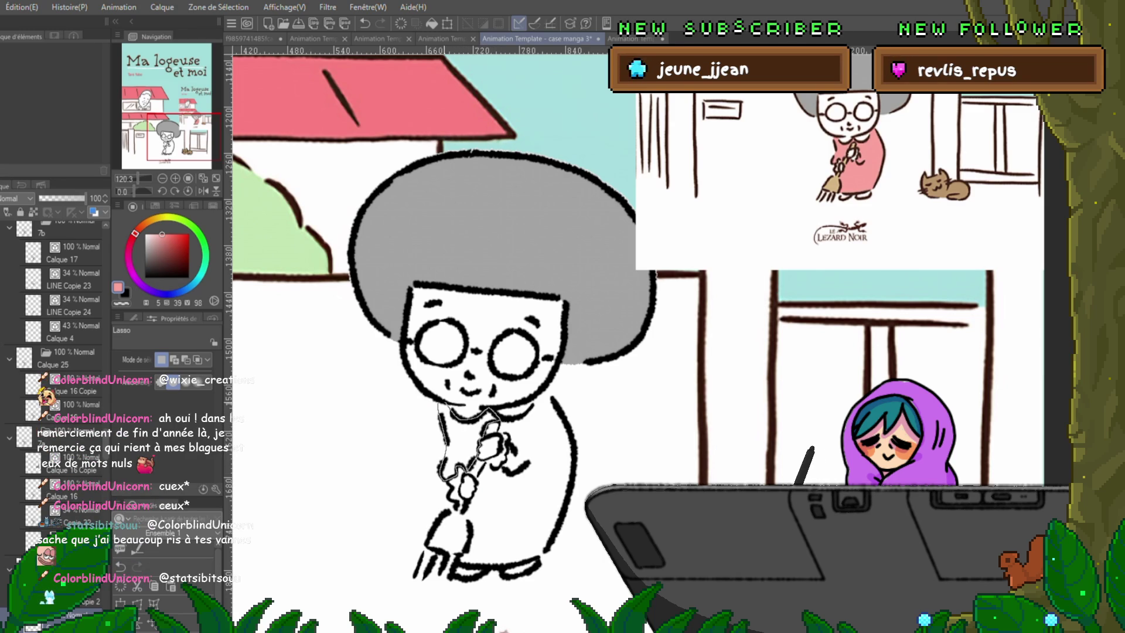
pyautogui.hotkey('alt', 'BackSpace')
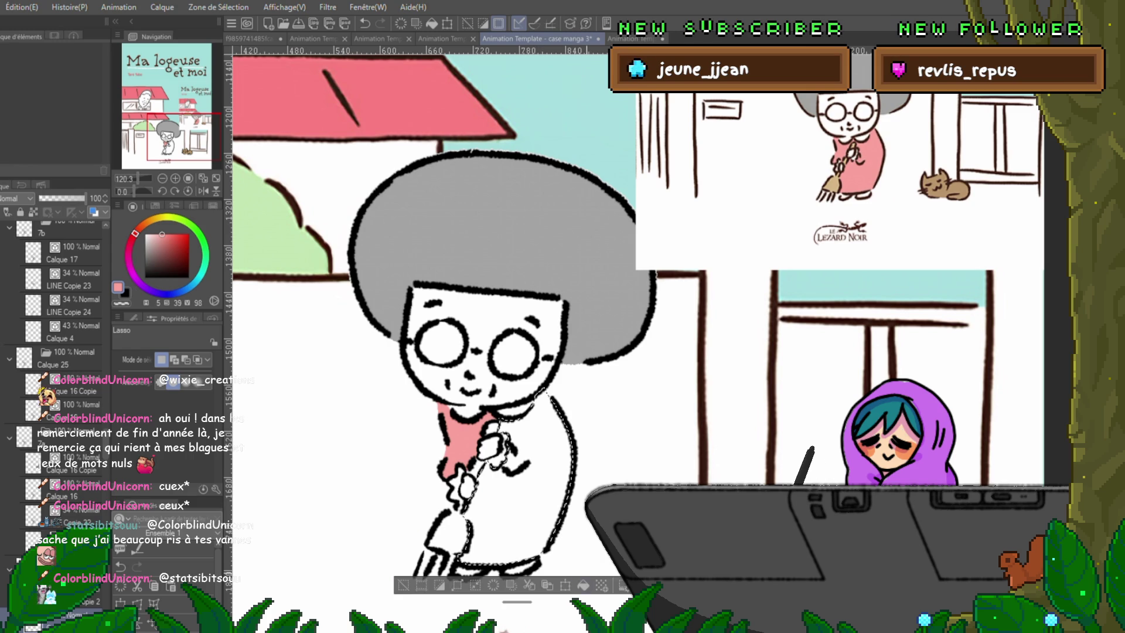
pyautogui.hotkey('alt', 'BackSpace')
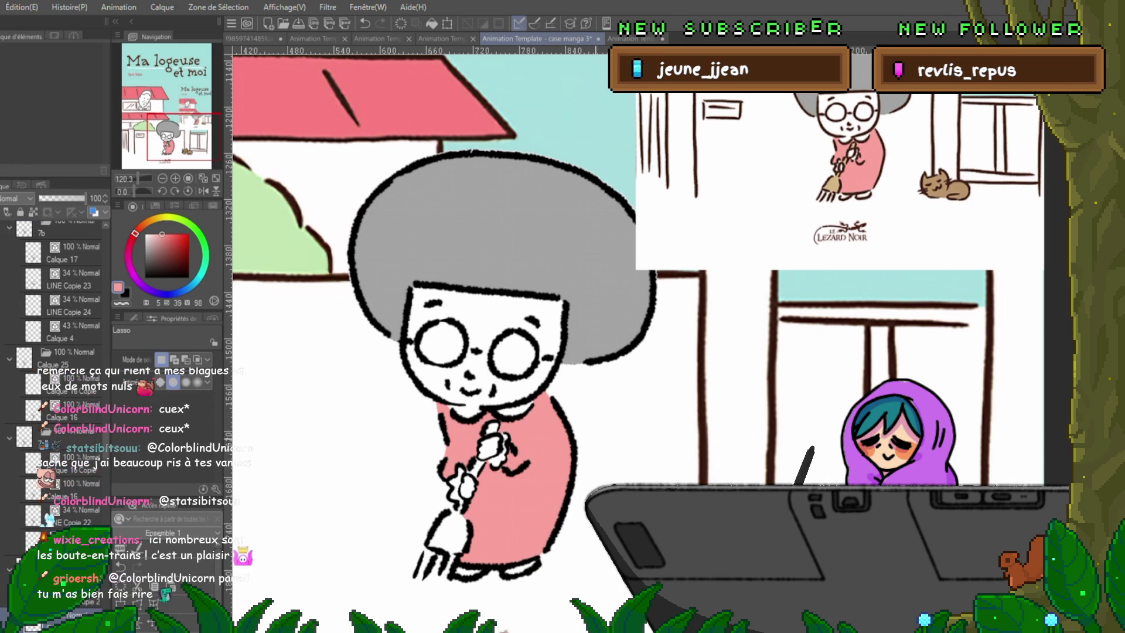
pyautogui.hotkey('ctrl', 'Left')
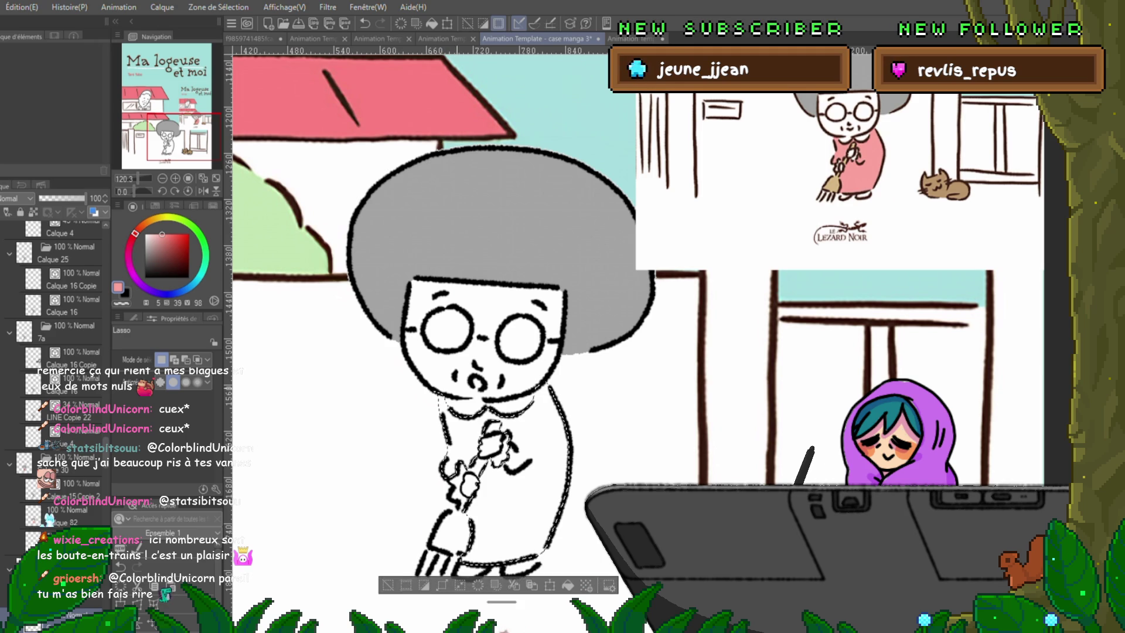
# Step: Fill the dress pink on one frame, advance, and fill the next frame's shirt area pink
pyautogui.hotkey('alt', 'BackSpace')
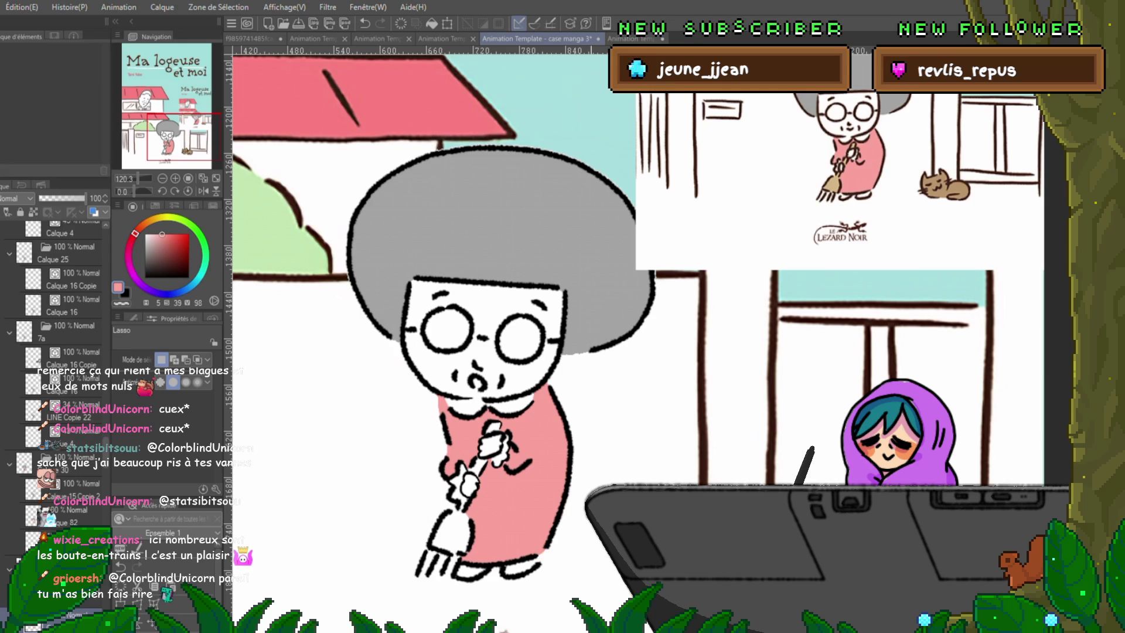
pyautogui.hotkey('ctrl', 'Right')
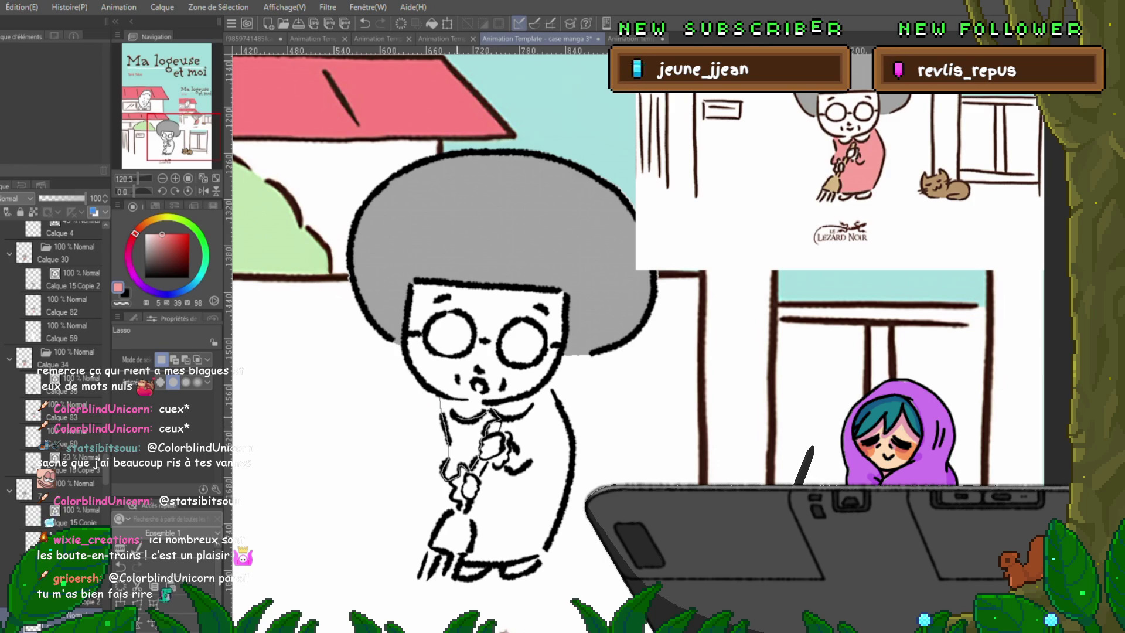
pyautogui.hotkey('alt', 'BackSpace')
pyautogui.hotkey('ctrl', 'd')
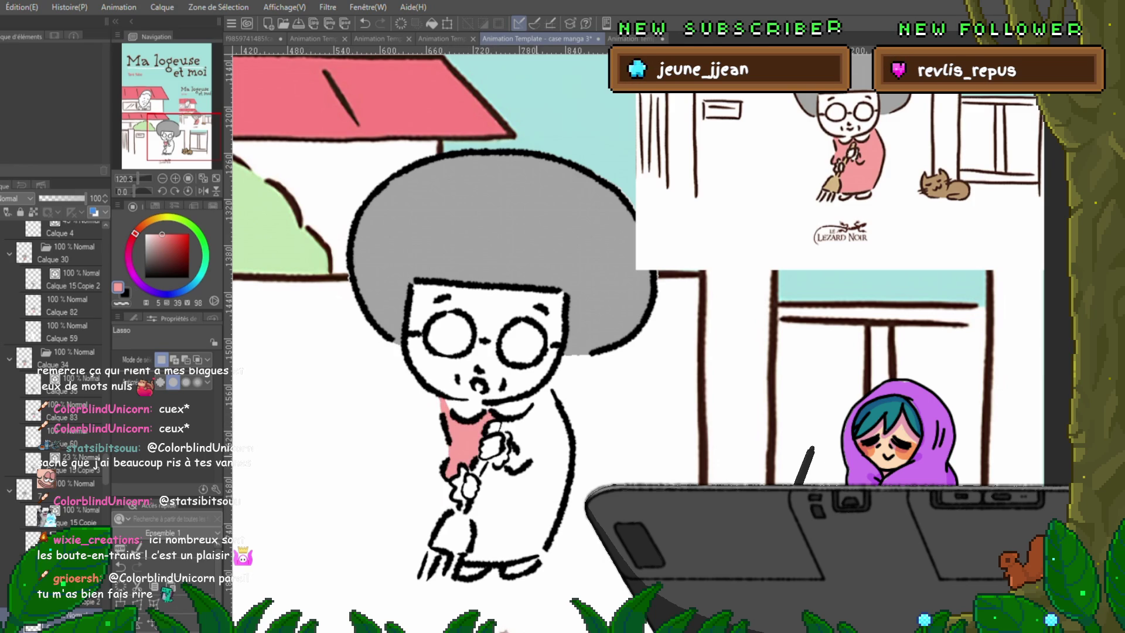
# Step: Lasso the remaining dress area along the body and fill it pink
pyautogui.moveTo(498, 417)
pyautogui.mouseDown()
pyautogui.moveTo(532, 405)
pyautogui.moveTo(569, 423)
pyautogui.mouseUp()
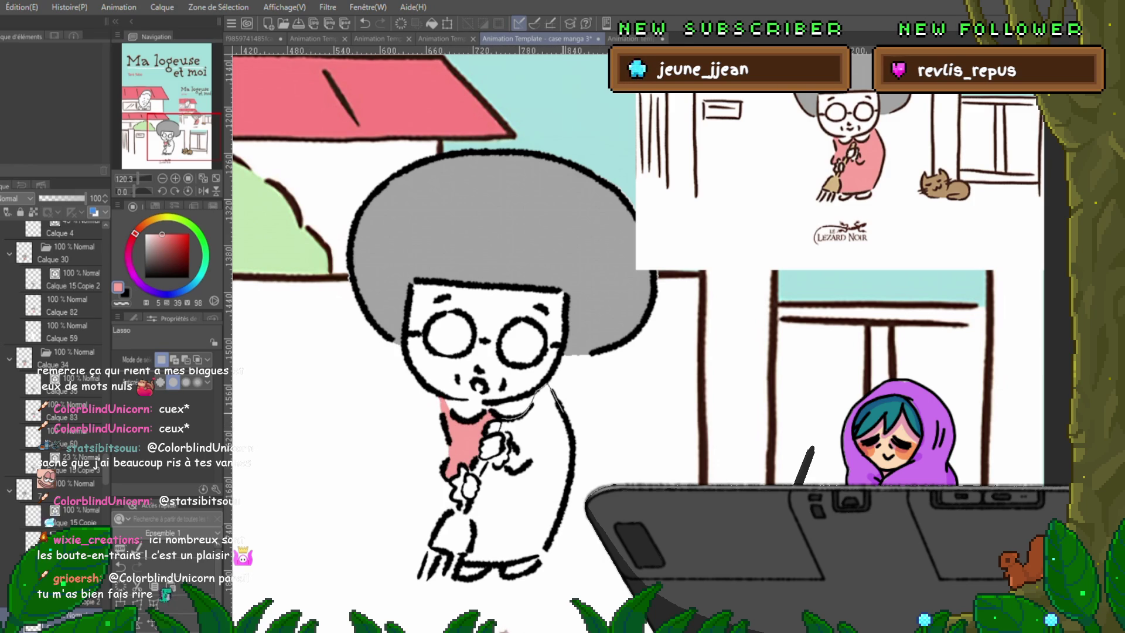
pyautogui.moveTo(569, 469); pyautogui.dragTo(562, 516)
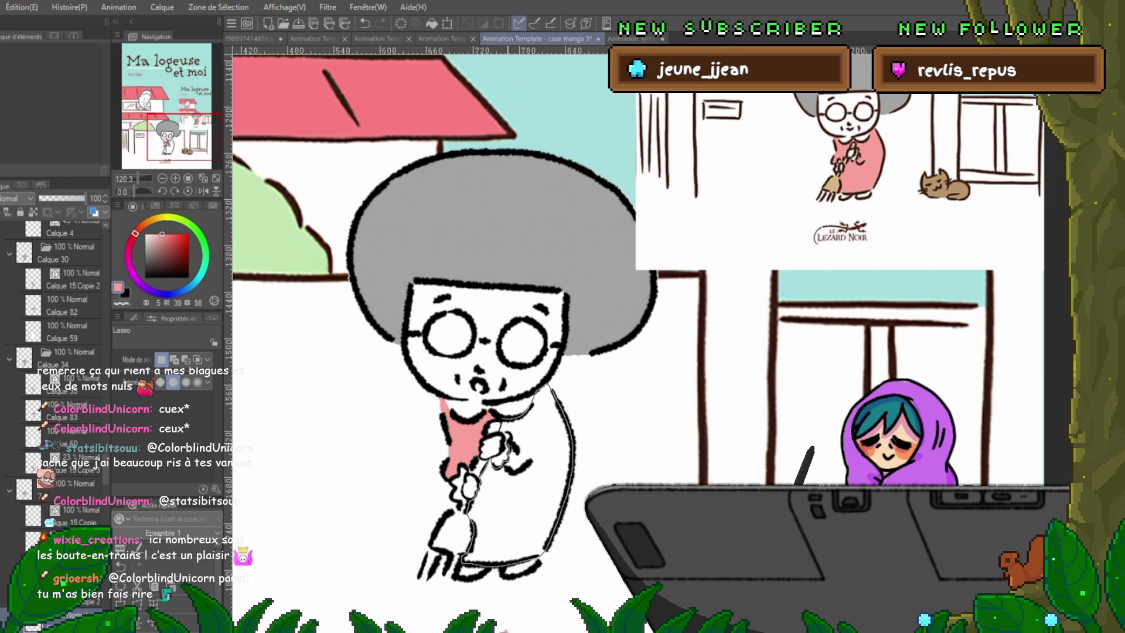
pyautogui.moveTo(498, 417); pyautogui.dragTo(530, 394)
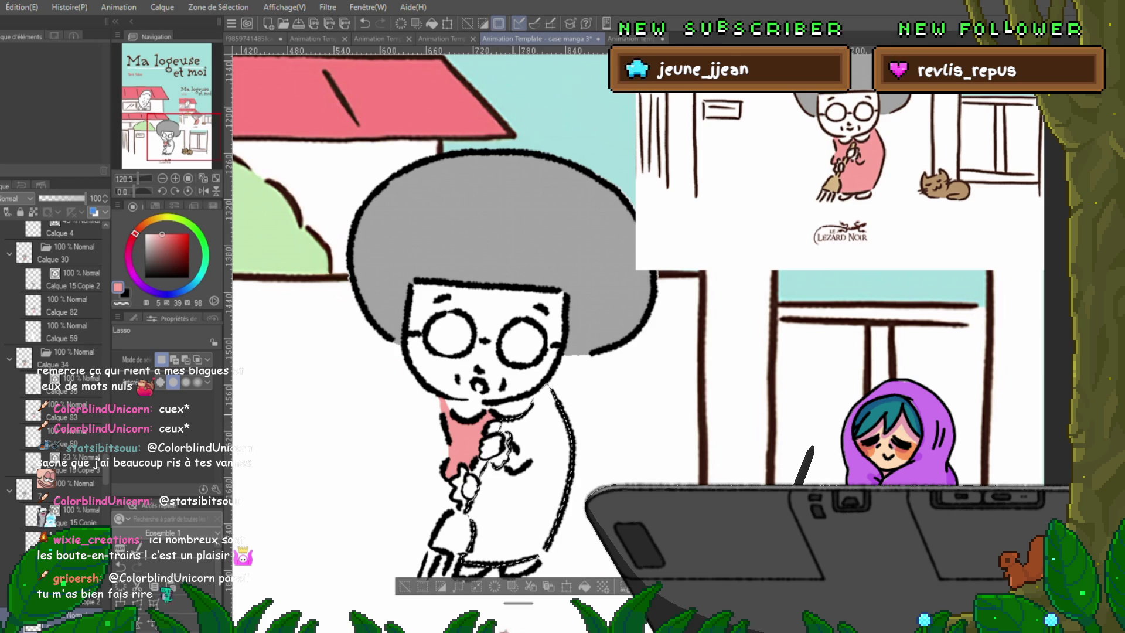
pyautogui.hotkey('alt', 'Delete')
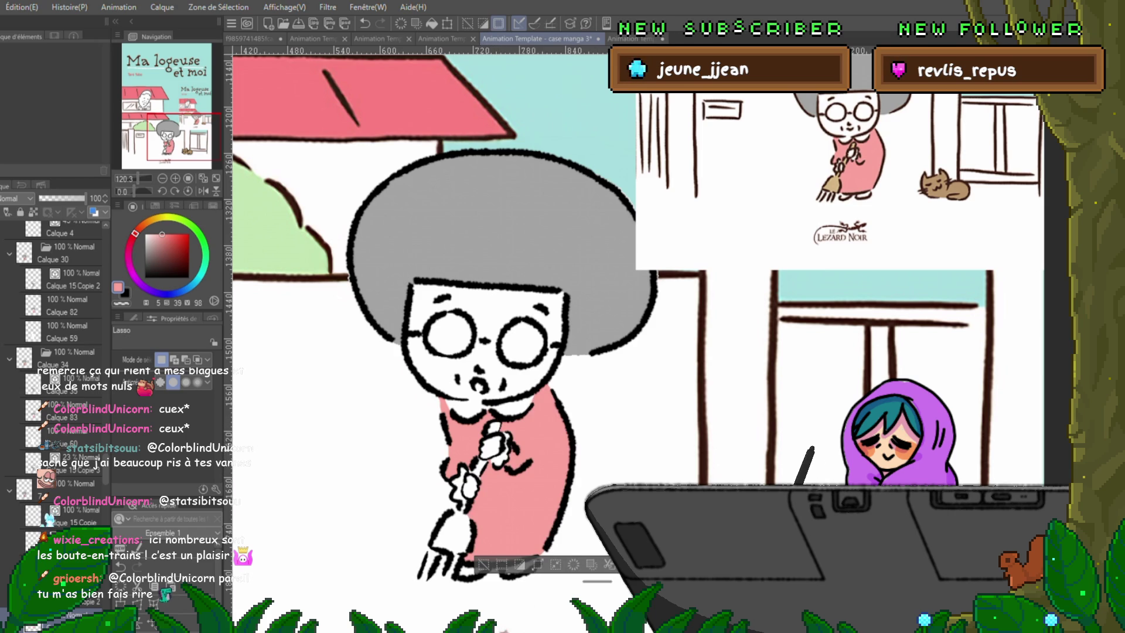
pyautogui.hotkey('ctrl', 'z')
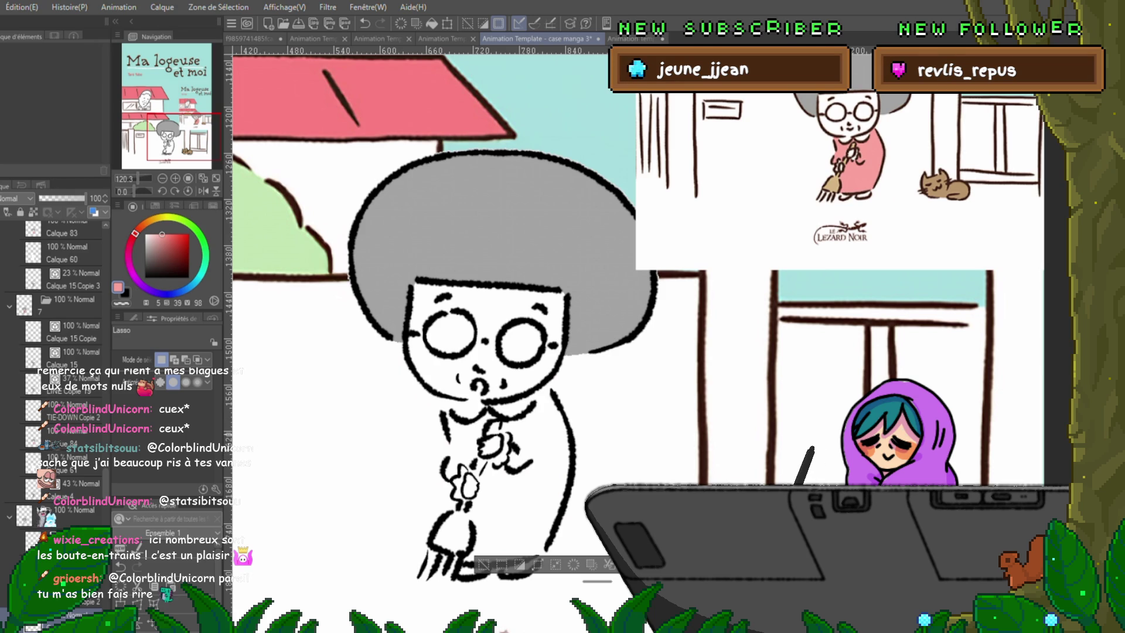
# Step: Fill the old woman's neck and scarf area pink
pyautogui.hotkey('ctrl', 'z')
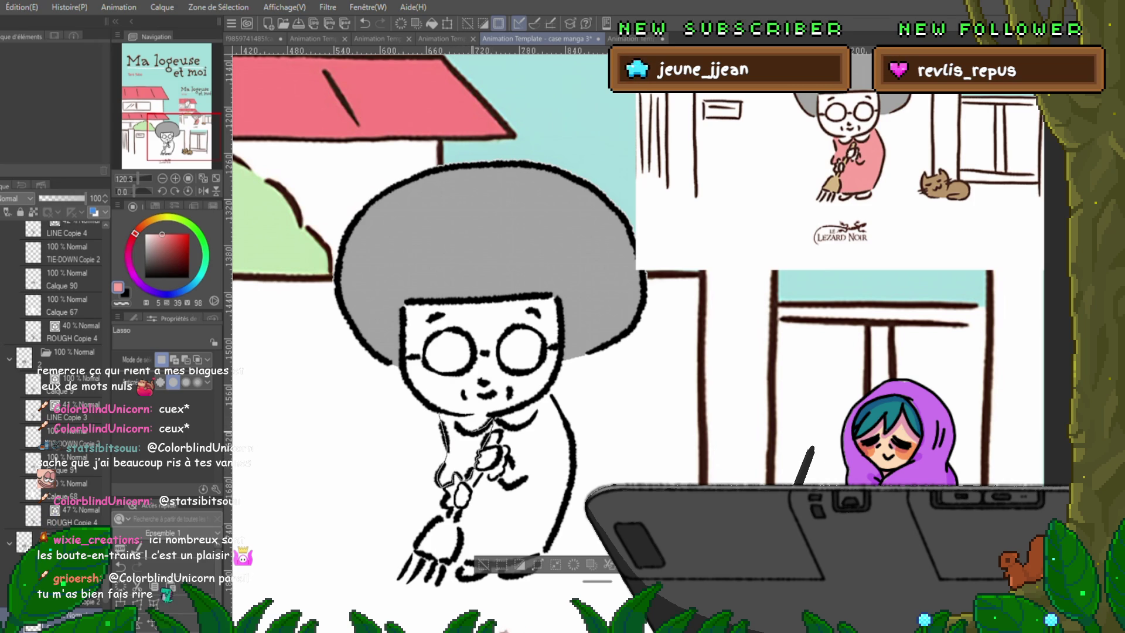
pyautogui.moveTo(439, 413); pyautogui.dragTo(441, 415)
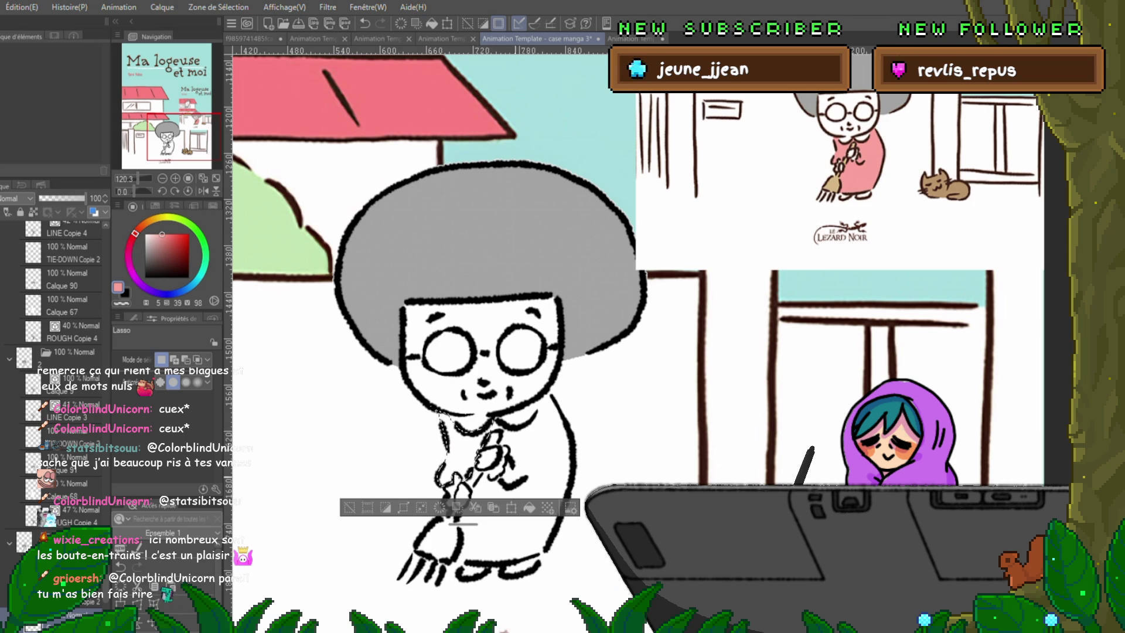
pyautogui.hotkey('alt', 'BackSpace')
pyautogui.hotkey('ctrl', 'd')
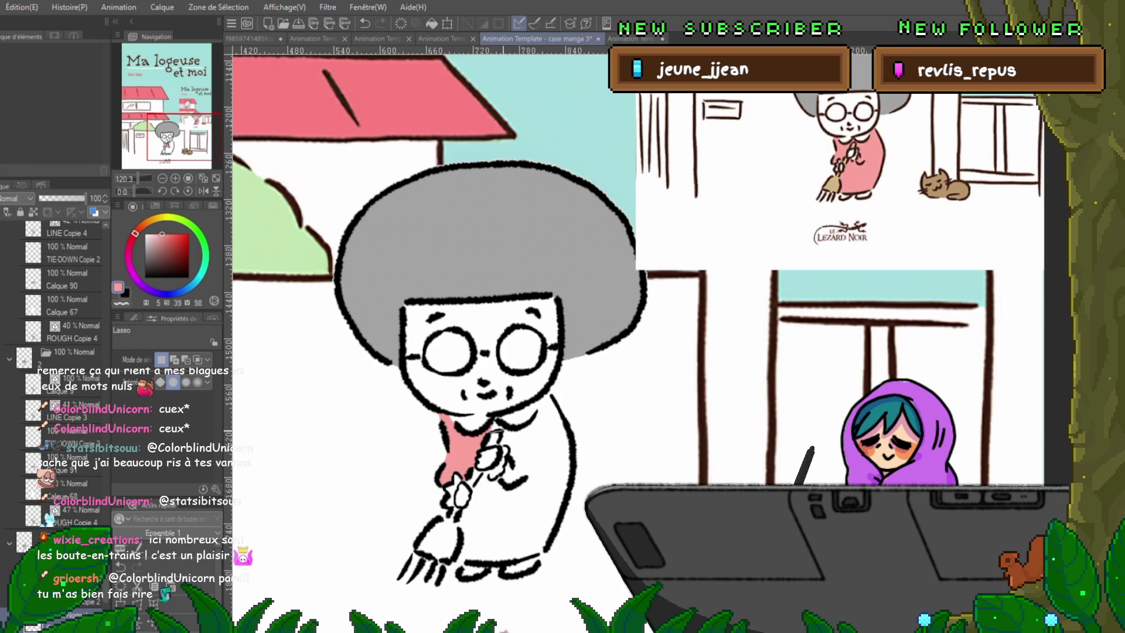
# Step: Free-transform the selection, lasso-fill the dress pink, and advance to the Calque 91 cel
pyautogui.hotkey('ctrl', 't')
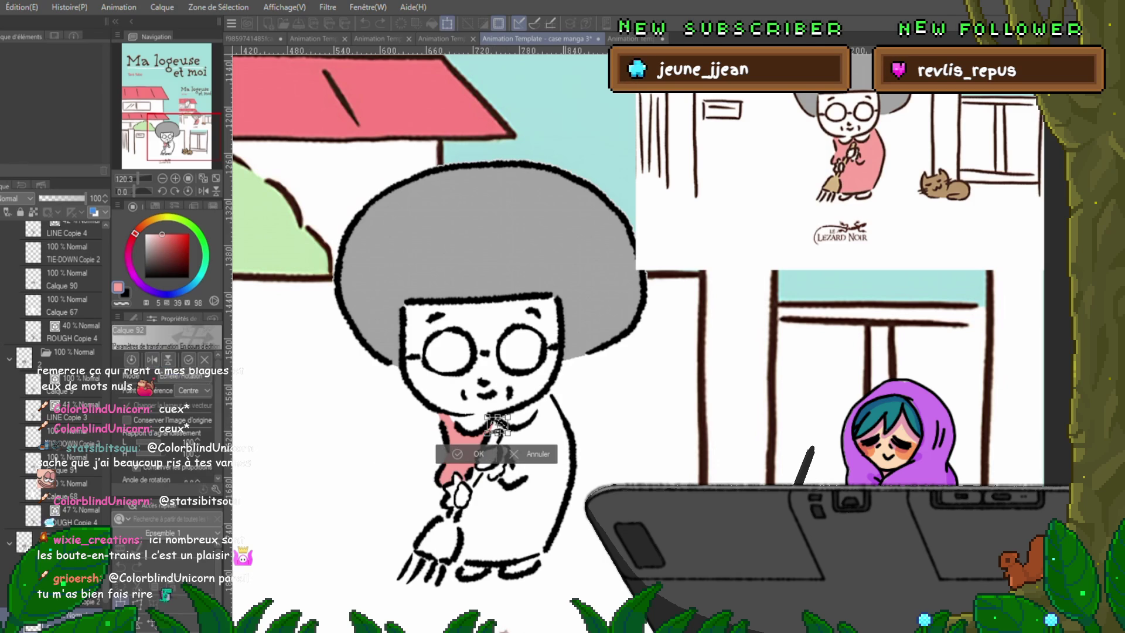
pyautogui.press('Return')
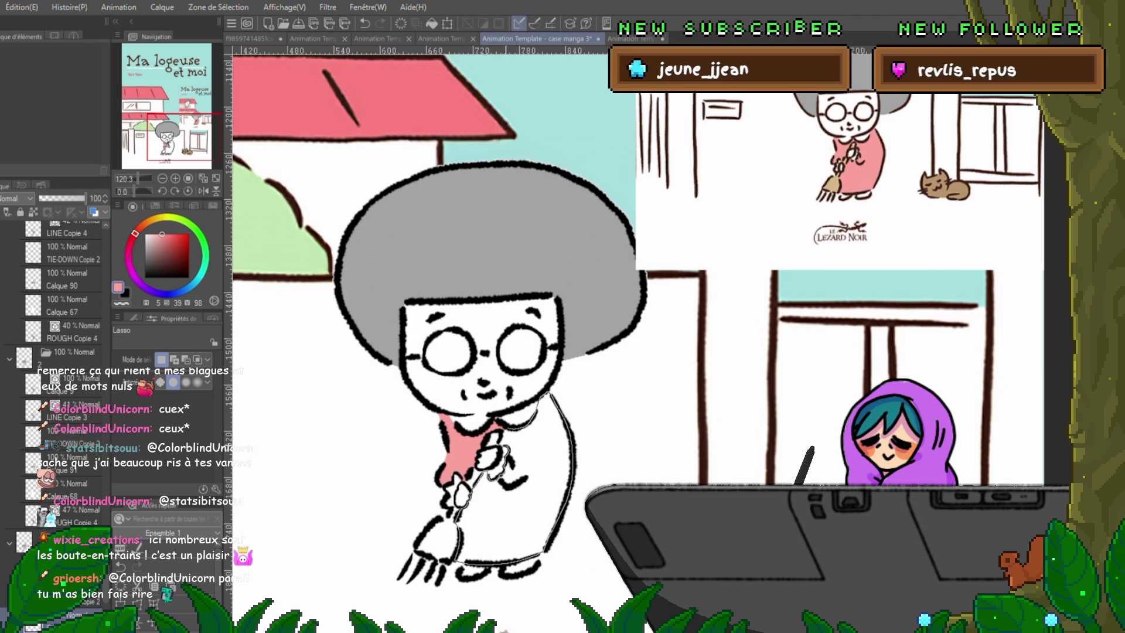
pyautogui.moveTo(551, 398)
pyautogui.mouseDown()
pyautogui.moveTo(504, 410)
pyautogui.moveTo(468, 556)
pyautogui.mouseUp()
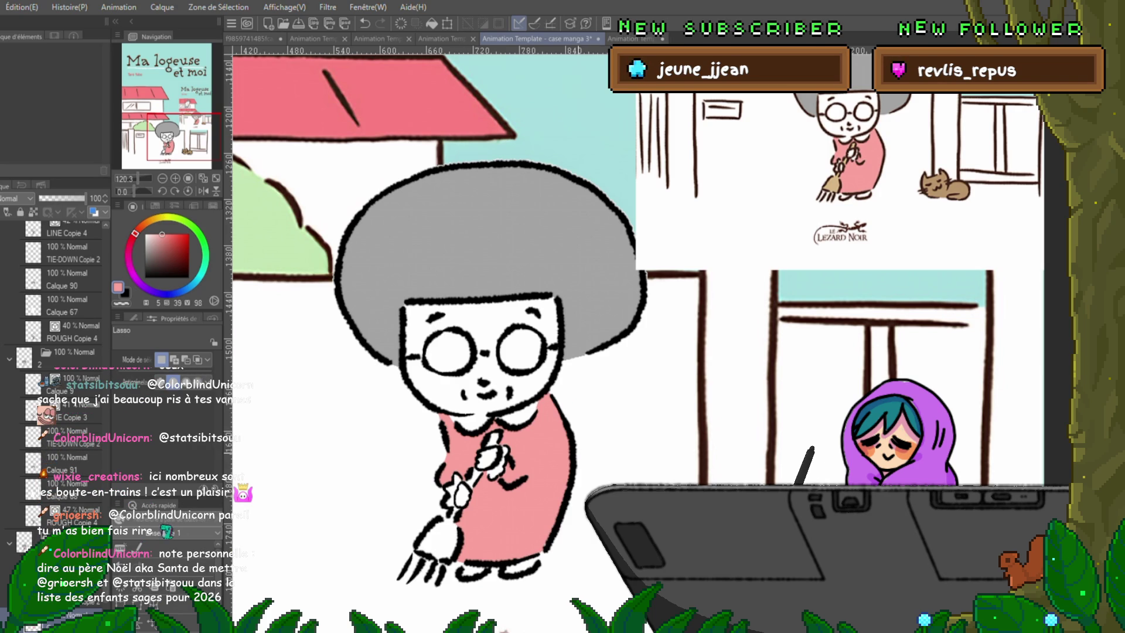
pyautogui.click(64, 463)
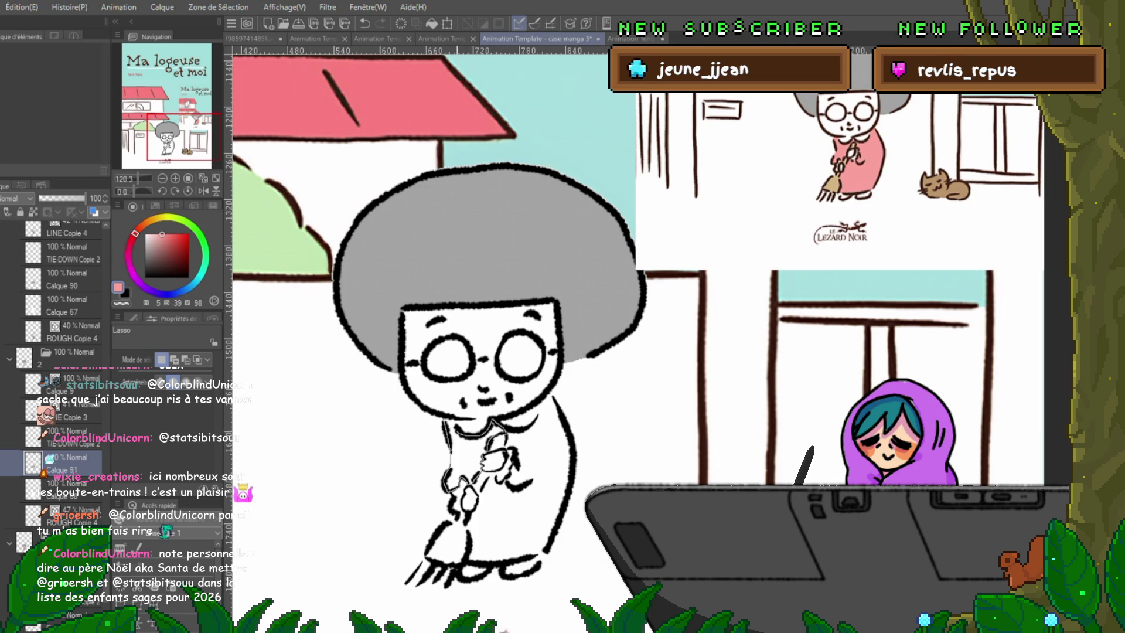
# Step: Fill the shirt, its top-left gap and the dress pink, then select the Calque 90 cel
pyautogui.hotkey('alt', 'BackSpace')
pyautogui.hotkey('ctrl', 'd')
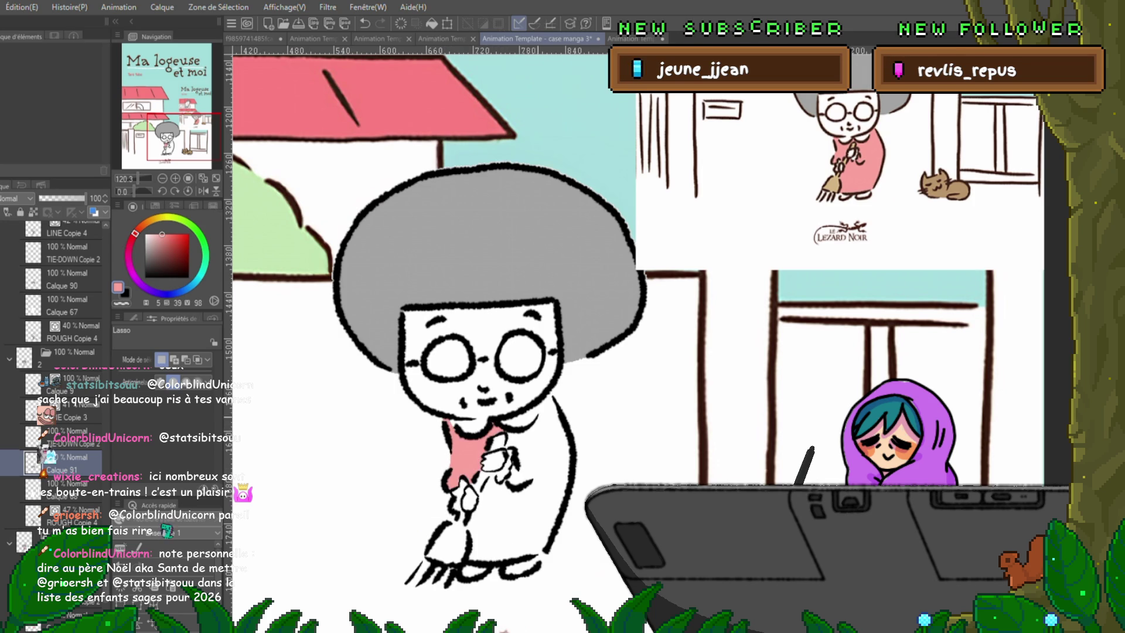
pyautogui.moveTo(449, 423); pyautogui.dragTo(453, 435)
pyautogui.hotkey('alt', 'BackSpace')
pyautogui.hotkey('ctrl', 'd')
pyautogui.hotkey('ctrl', 'd')
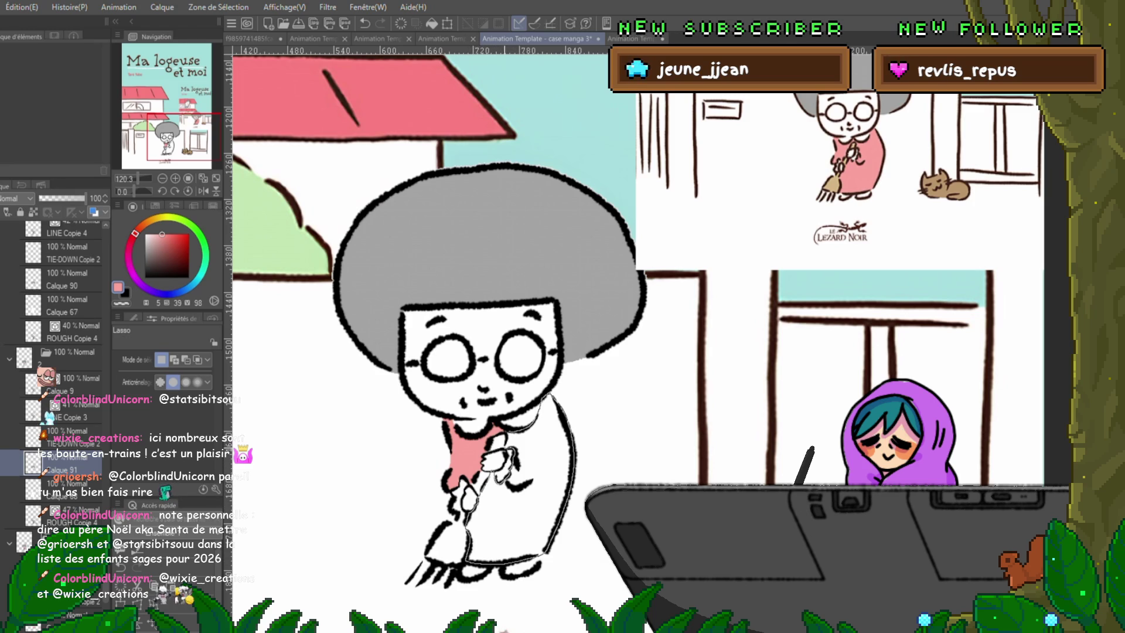
pyautogui.moveTo(496, 562); pyautogui.dragTo(463, 504)
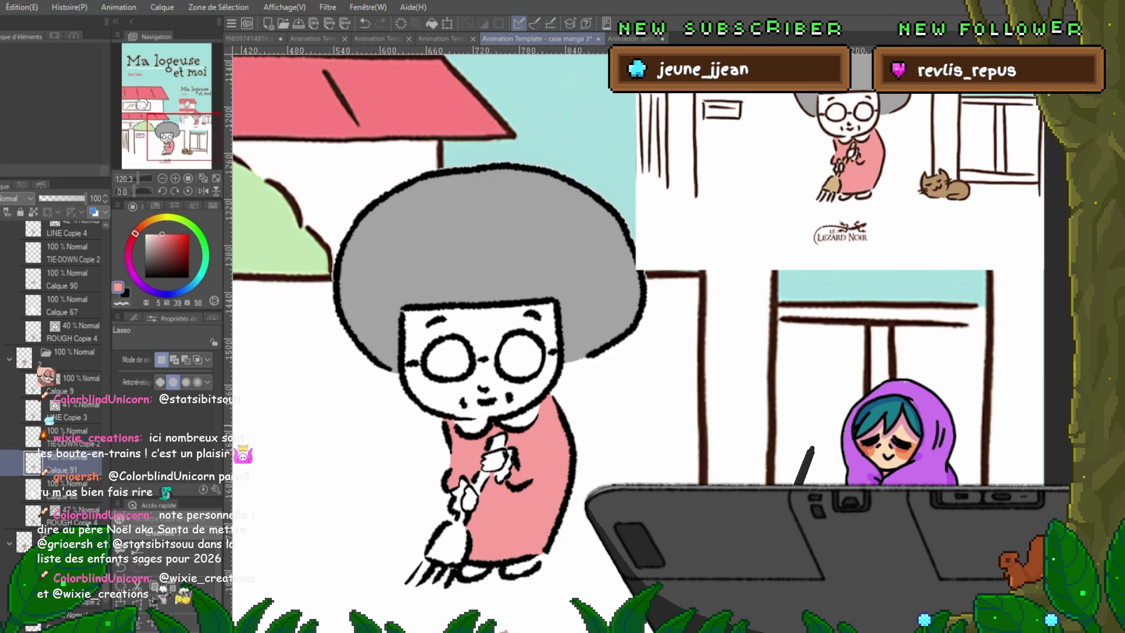
pyautogui.hotkey('ctrl', 'Left')
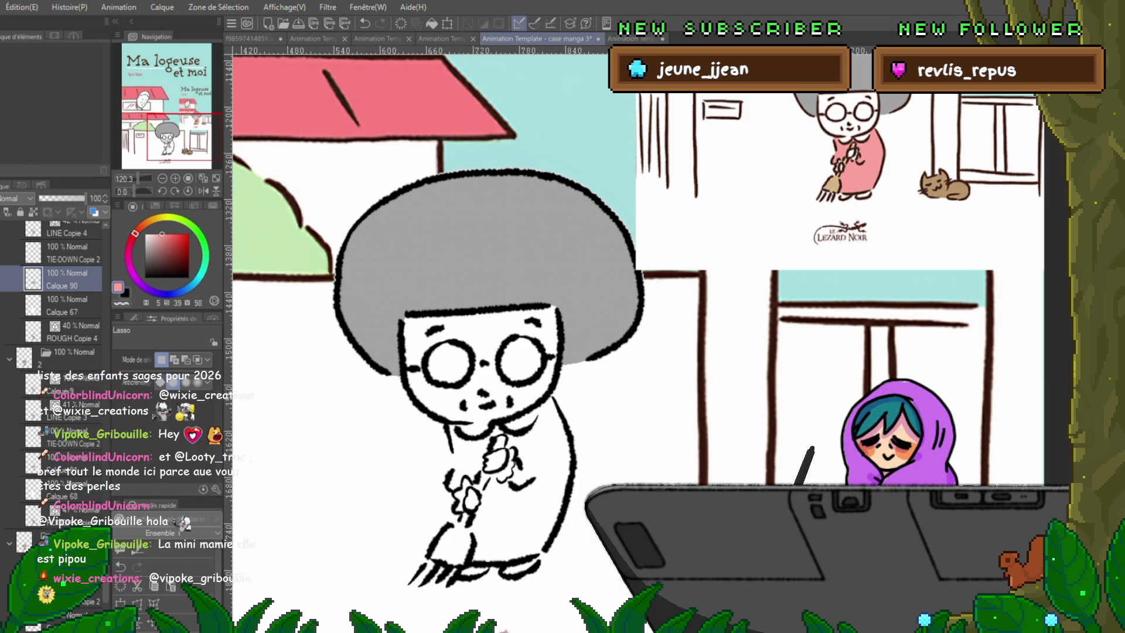
# Step: Fill the area around the old woman's hand pink
pyautogui.moveTo(562, 317); pyautogui.dragTo(513, 272)
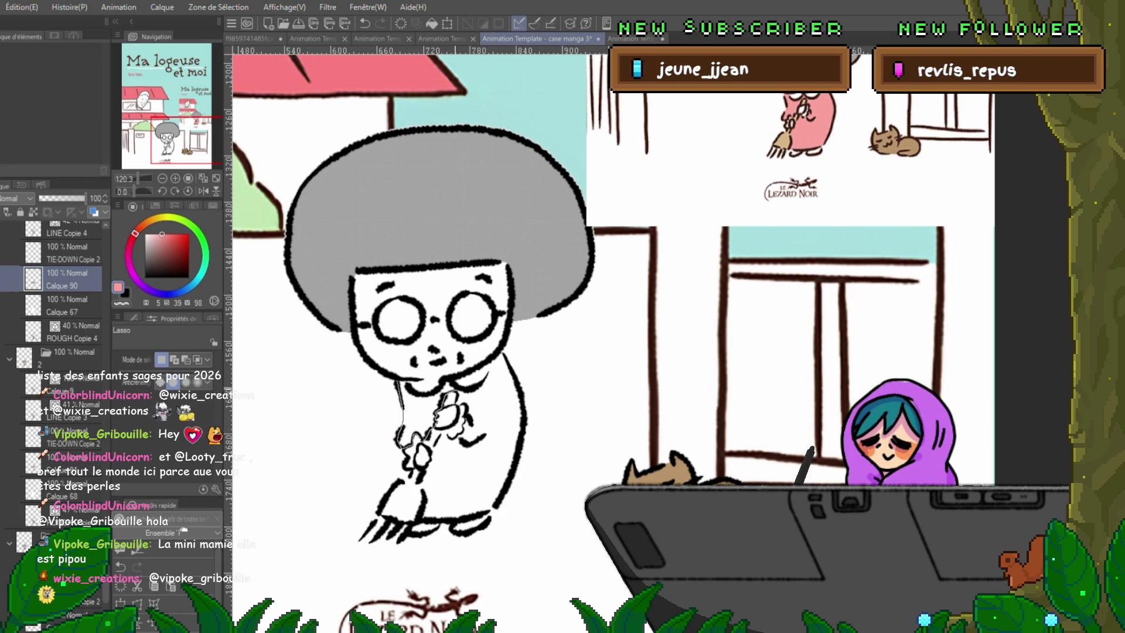
pyautogui.moveTo(402, 379); pyautogui.dragTo(403, 382)
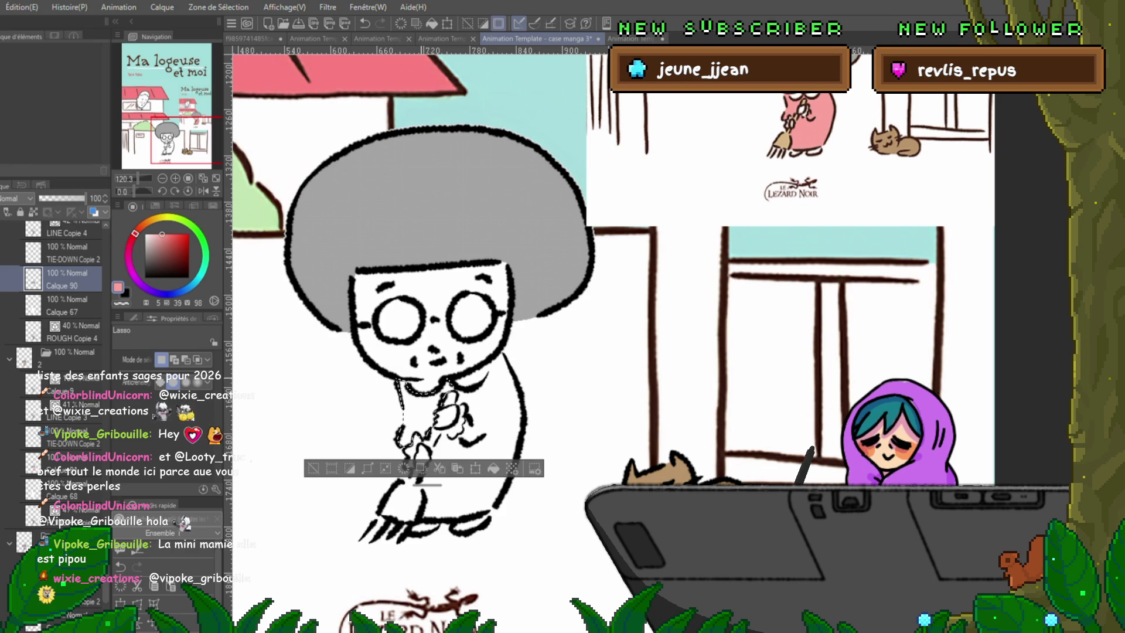
pyautogui.click(494, 468)
pyautogui.hotkey('ctrl', 'd')
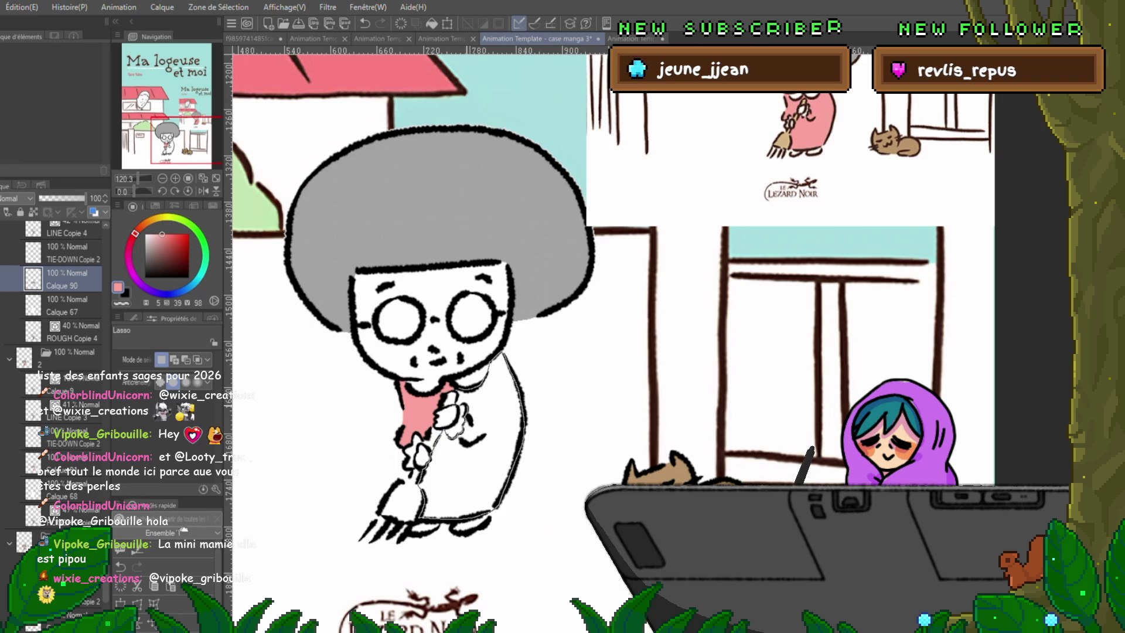
# Step: Fill her body pink and switch to the Calque 89 cel
pyautogui.moveTo(410, 524); pyautogui.dragTo(410, 524)
pyautogui.hotkey('alt', 'BackSpace')
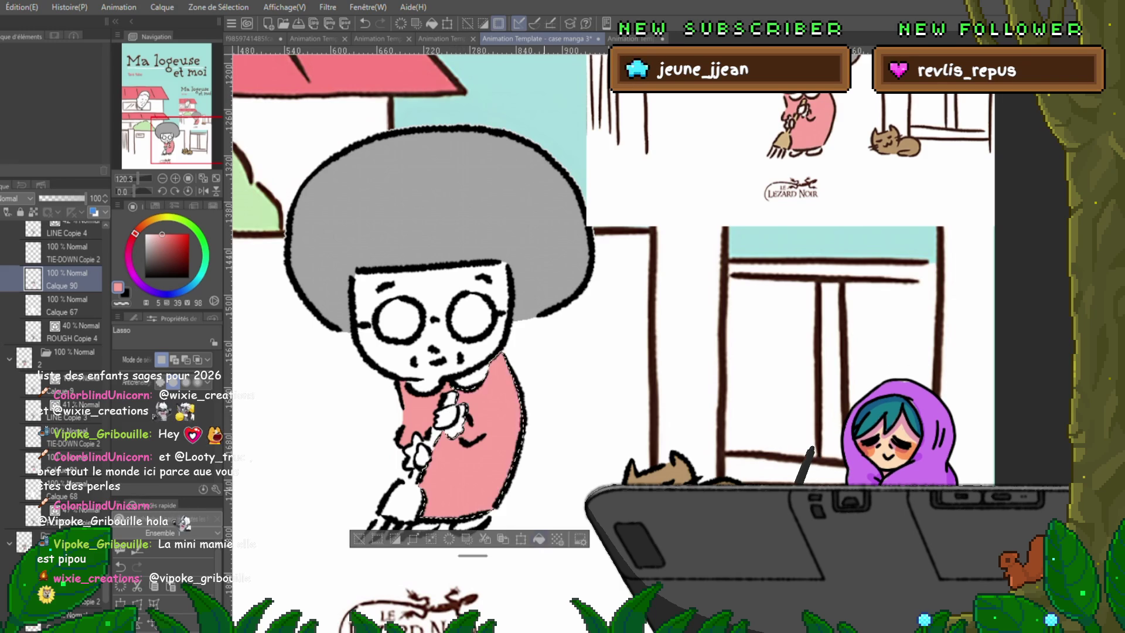
pyautogui.hotkey('ctrl', 'd')
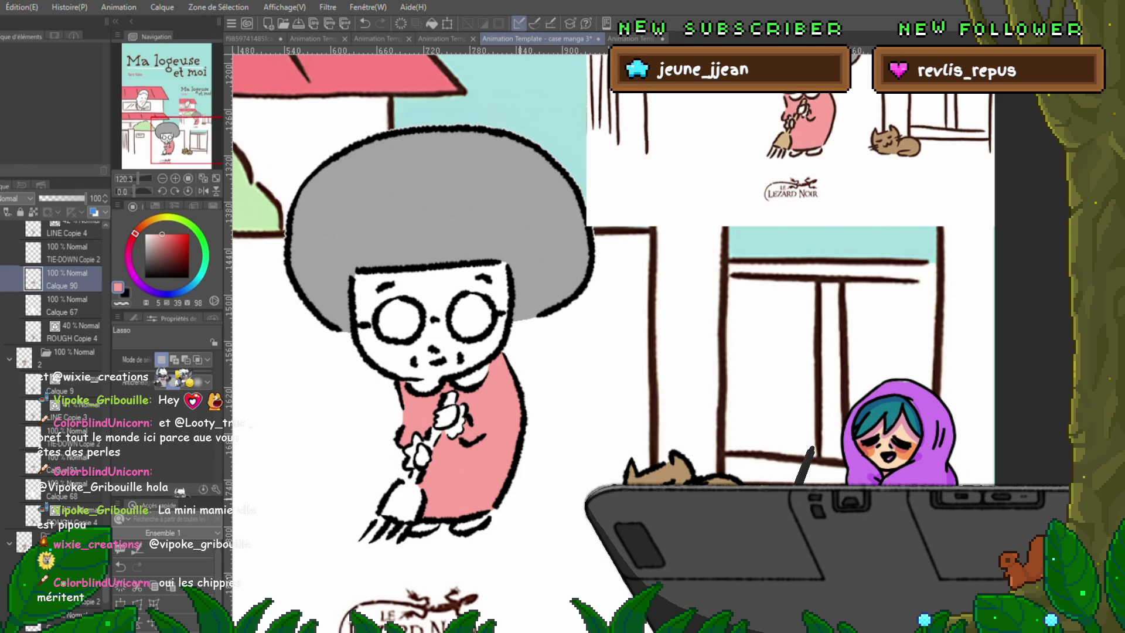
pyautogui.hotkey('ctrl', 'Right')
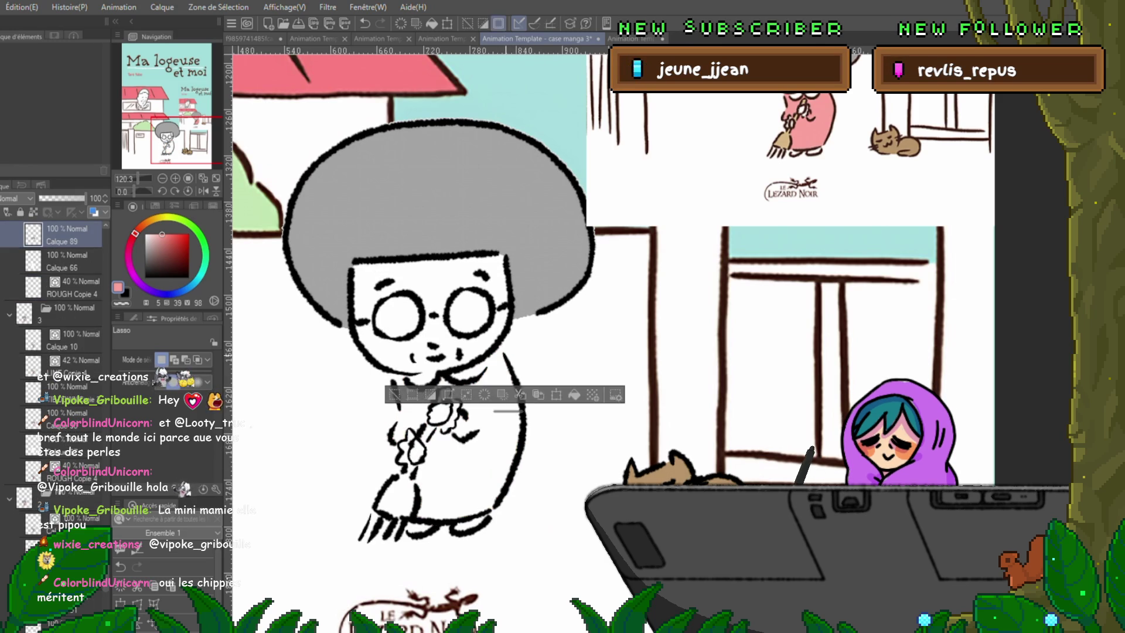
# Step: Extend the dress outline down the right side and fill the dress pink
pyautogui.moveTo(514, 381); pyautogui.dragTo(522, 463)
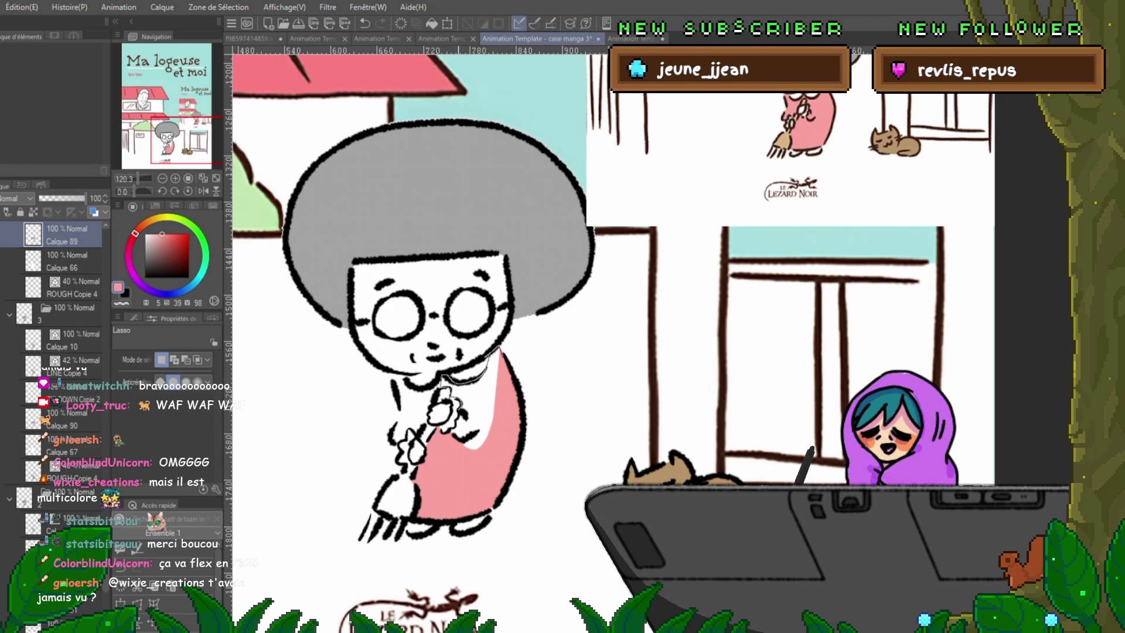
pyautogui.moveTo(498, 351)
pyautogui.mouseDown()
pyautogui.moveTo(504, 434)
pyautogui.moveTo(448, 411)
pyautogui.mouseUp()
pyautogui.hotkey('alt', 'Delete')
pyautogui.hotkey('ctrl', 'd')
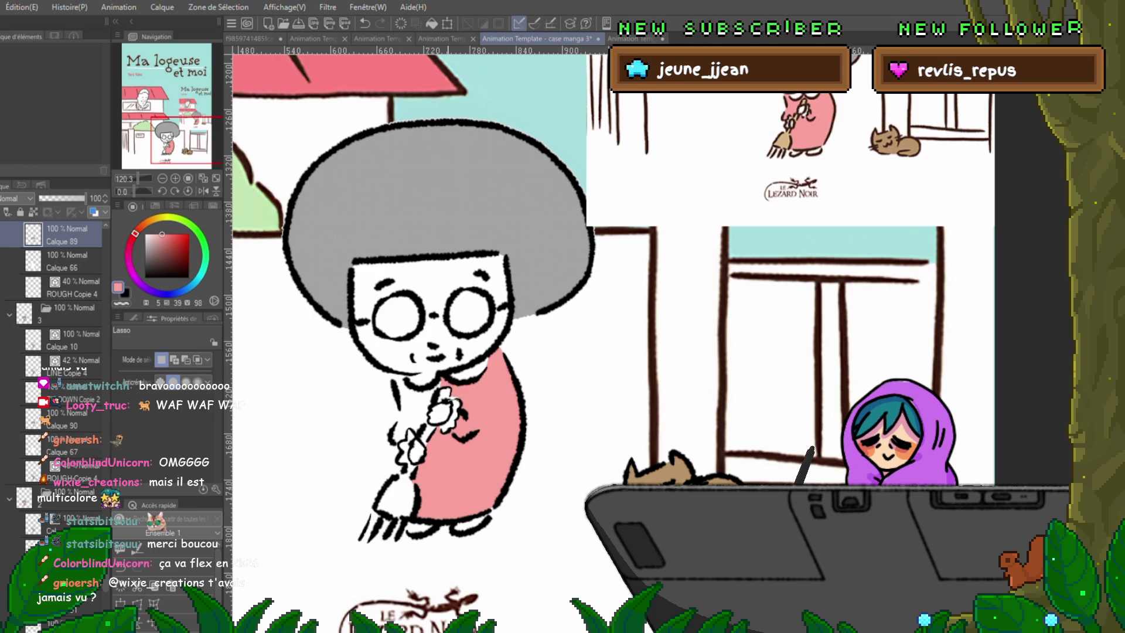
# Step: Fill the gap beside the hand flowers and the area by the arm pink, then play the animation
pyautogui.moveTo(452, 395); pyautogui.dragTo(468, 399)
pyautogui.hotkey('alt', 'Delete')
pyautogui.hotkey('ctrl', 'd')
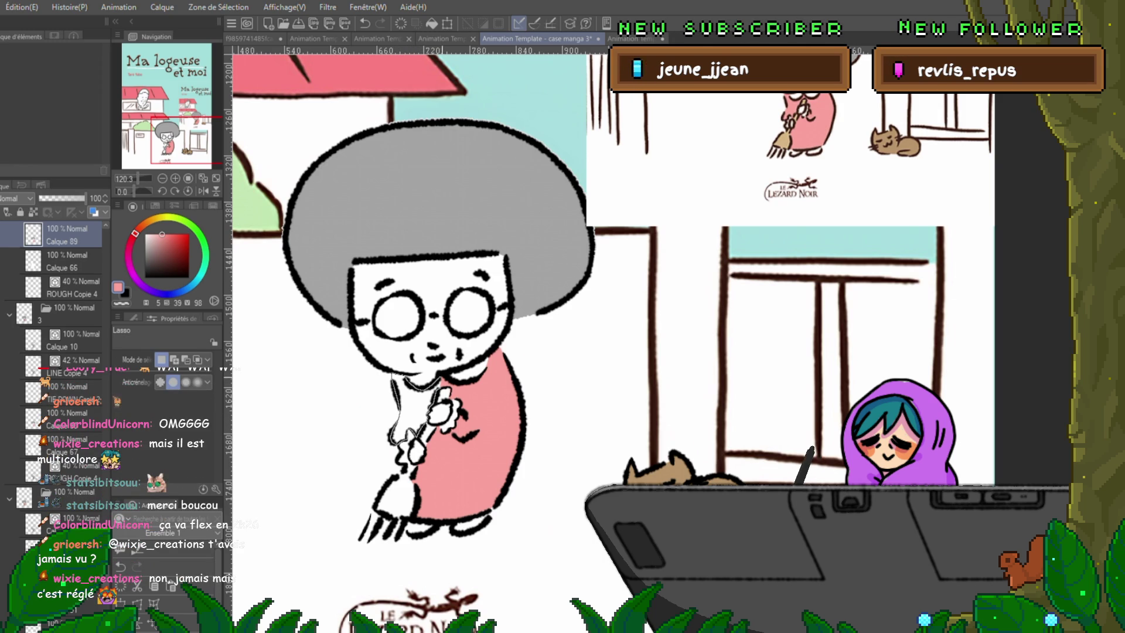
pyautogui.moveTo(392, 377); pyautogui.dragTo(394, 381)
pyautogui.hotkey('alt', 'BackSpace')
pyautogui.hotkey('ctrl', 'd')
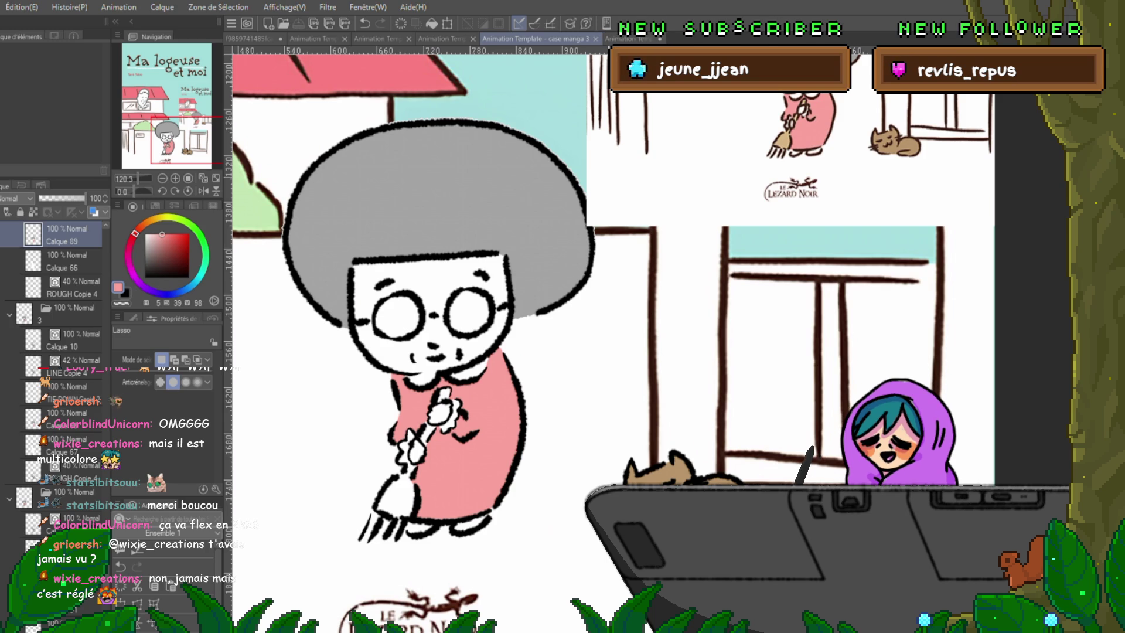
pyautogui.press('Return')
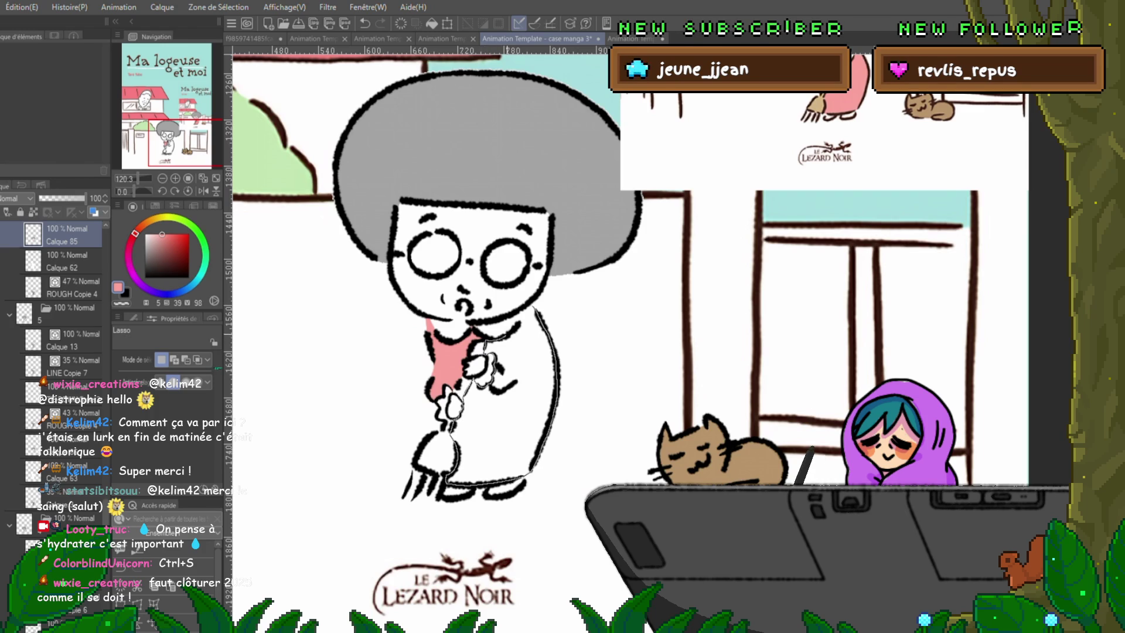
# Step: Lasso the dress, fill it solid pink, deselect, and fit the page in view
pyautogui.moveTo(454, 436); pyautogui.dragTo(430, 325)
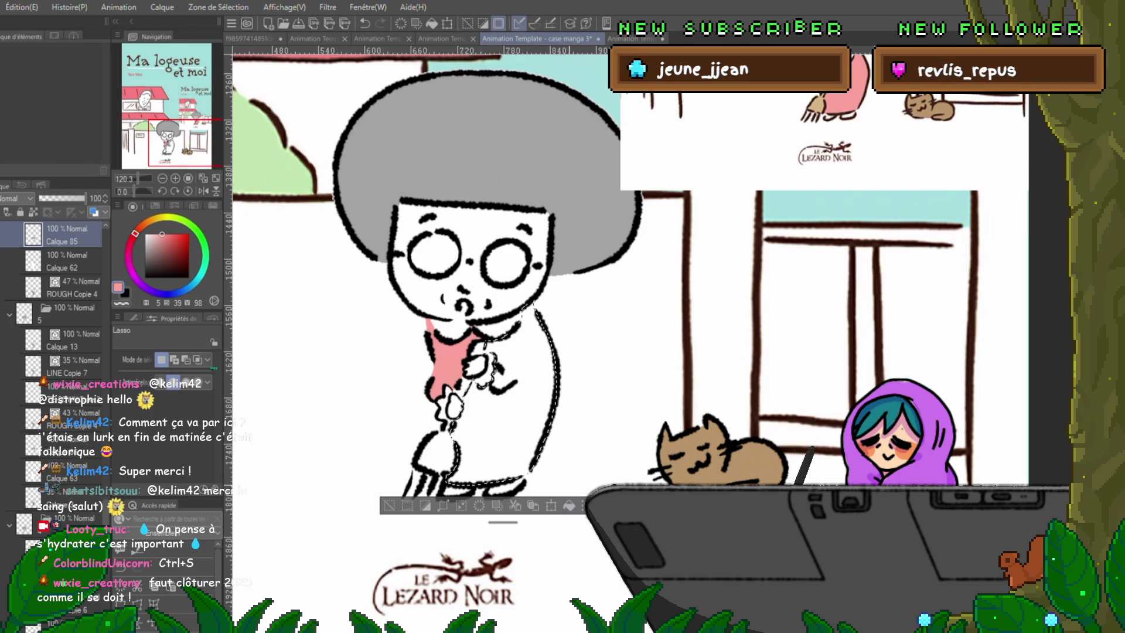
pyautogui.hotkey('alt', 'Delete')
pyautogui.hotkey('ctrl', 'd')
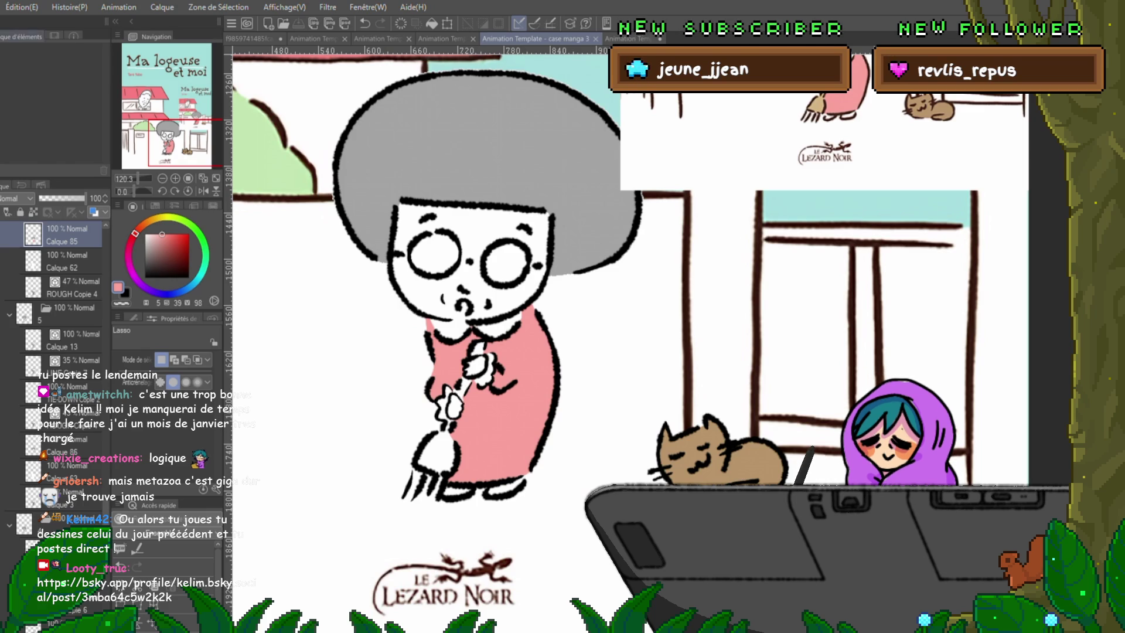
pyautogui.hotkey('ctrl', '0')
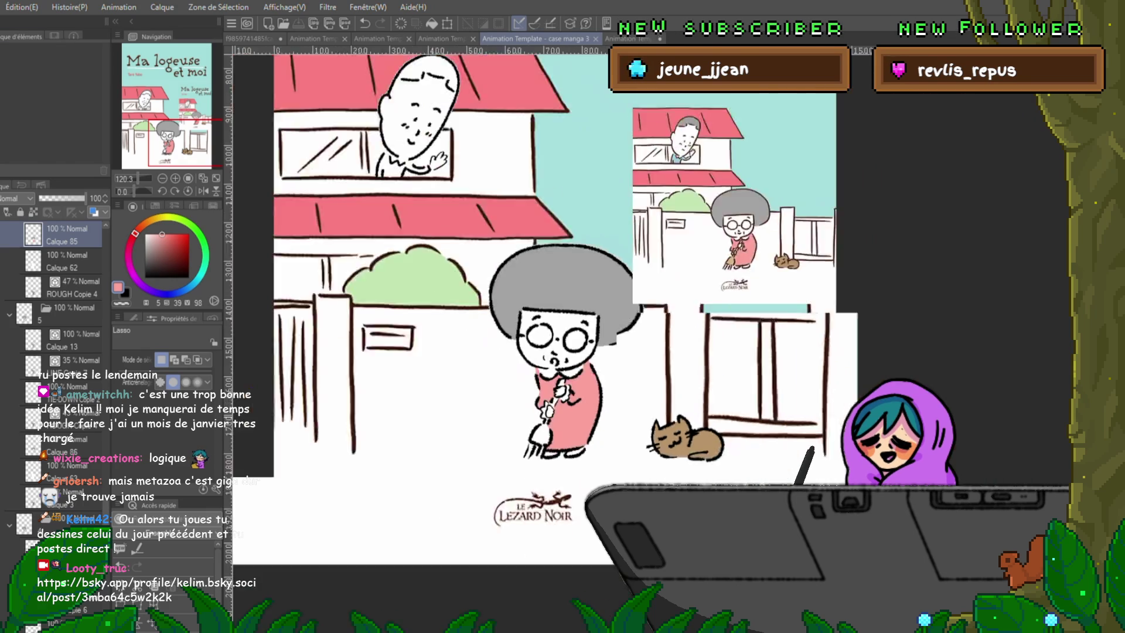
# Step: Preview the yotsuba2 street-scene animation, then switch to the characters artwork document
pyautogui.click(313, 39)
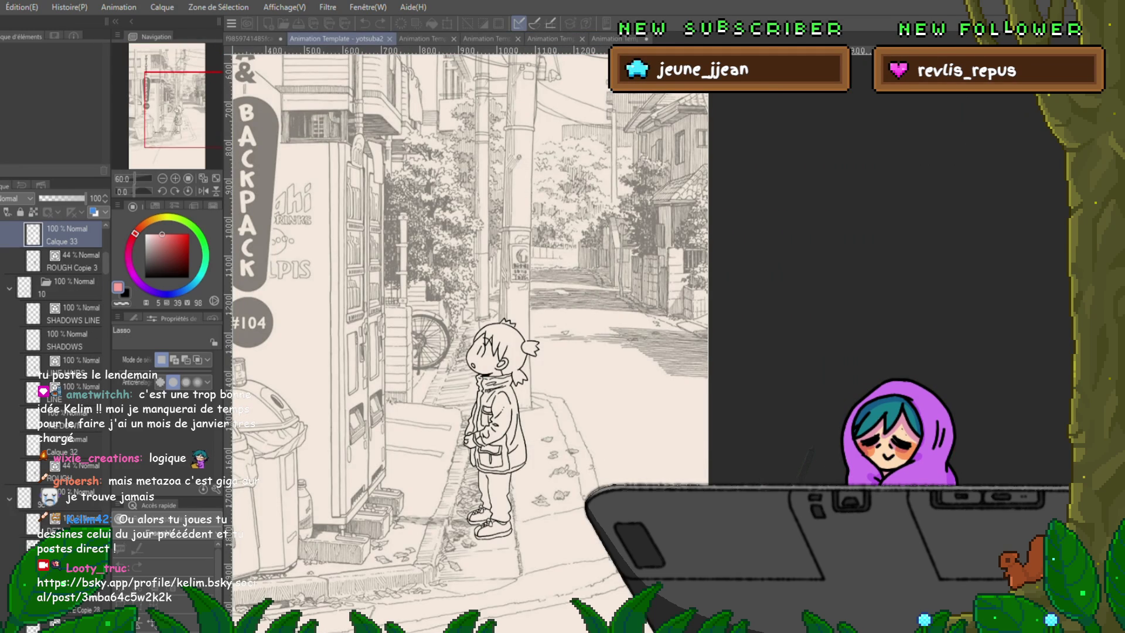
pyautogui.press('Return')
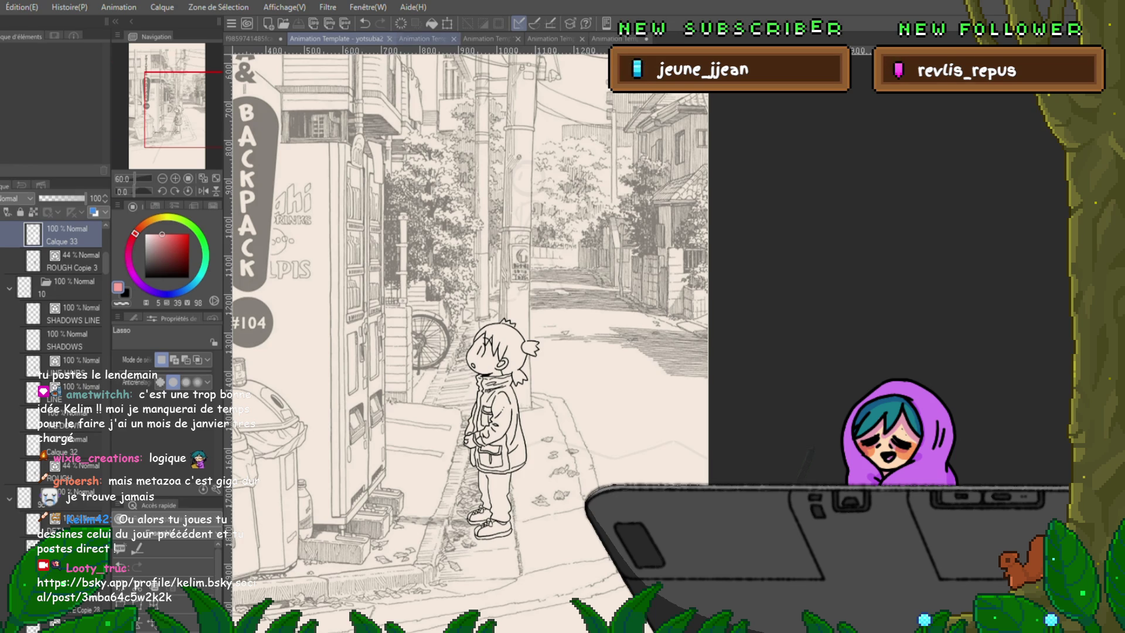
pyautogui.hotkey('ctrl', 'Tab')
pyautogui.hotkey('ctrl', 'Tab')
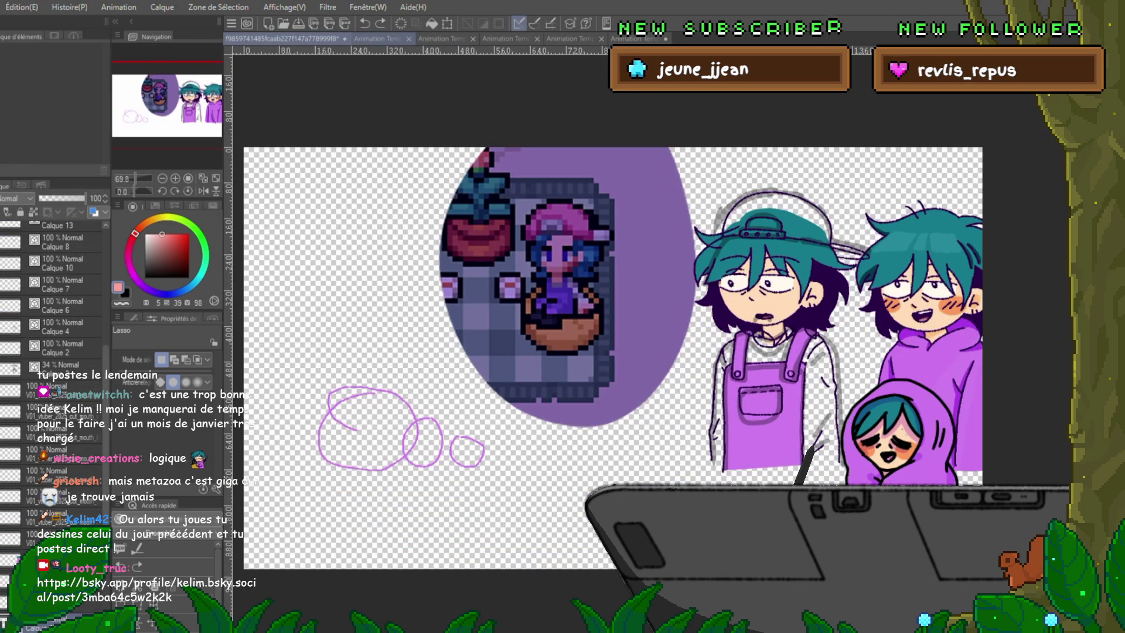
# Step: Scroll the canvas right and switch to the Animation Template desk illustration project
pyautogui.hscroll(5, 613, 357)
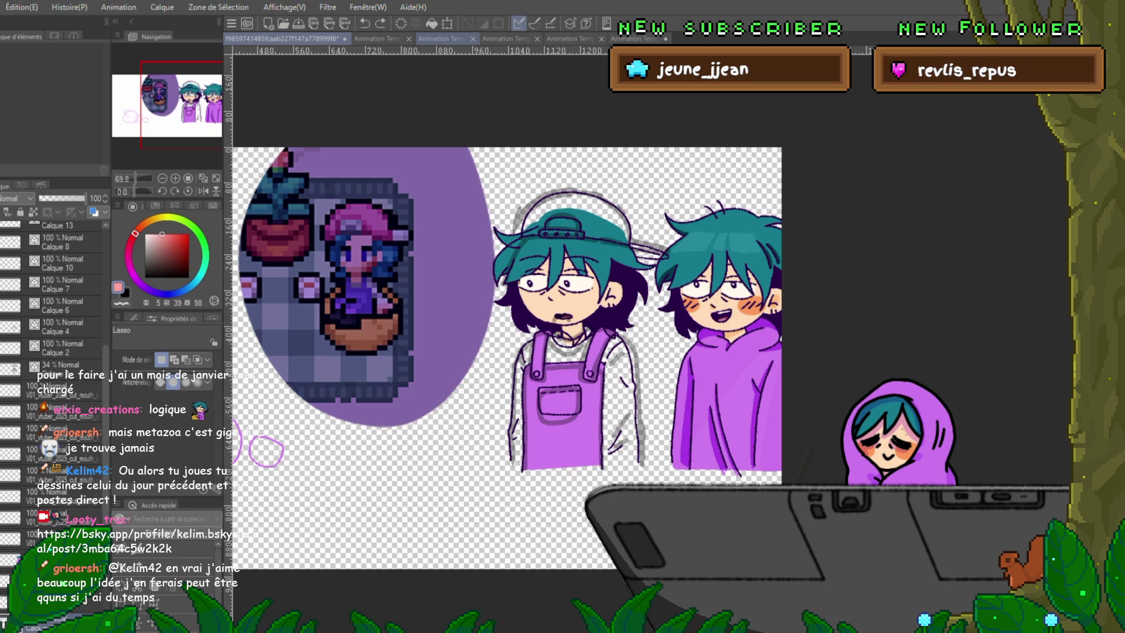
pyautogui.click(441, 39)
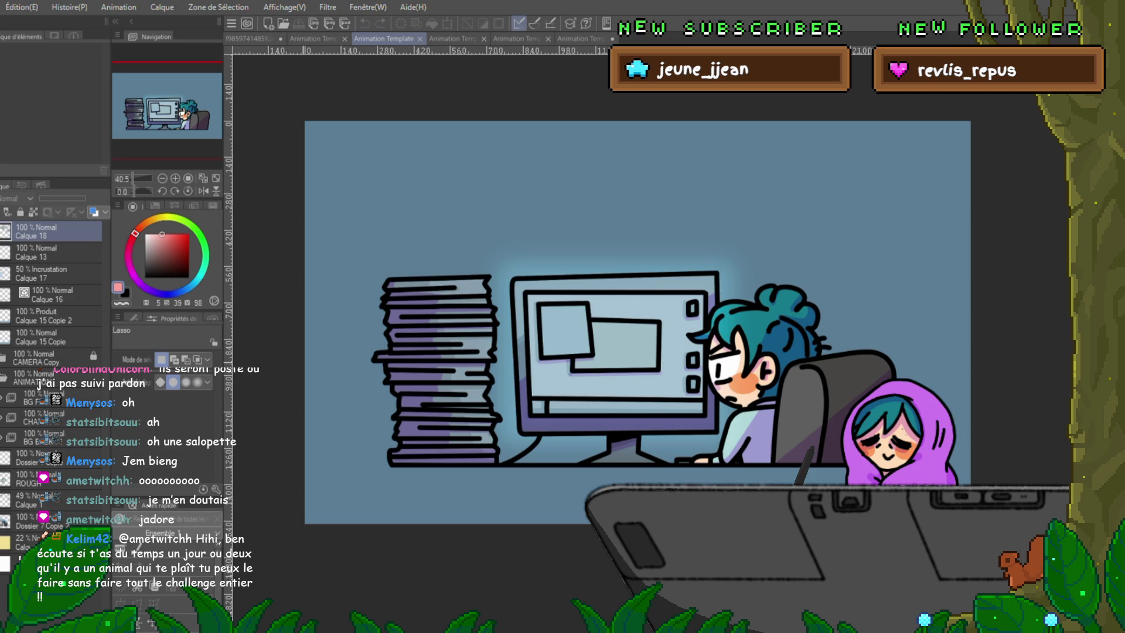
# Step: Glance at the characters artwork and case manga hirayasumi tabs, then return to case manga 3
pyautogui.click(281, 38)
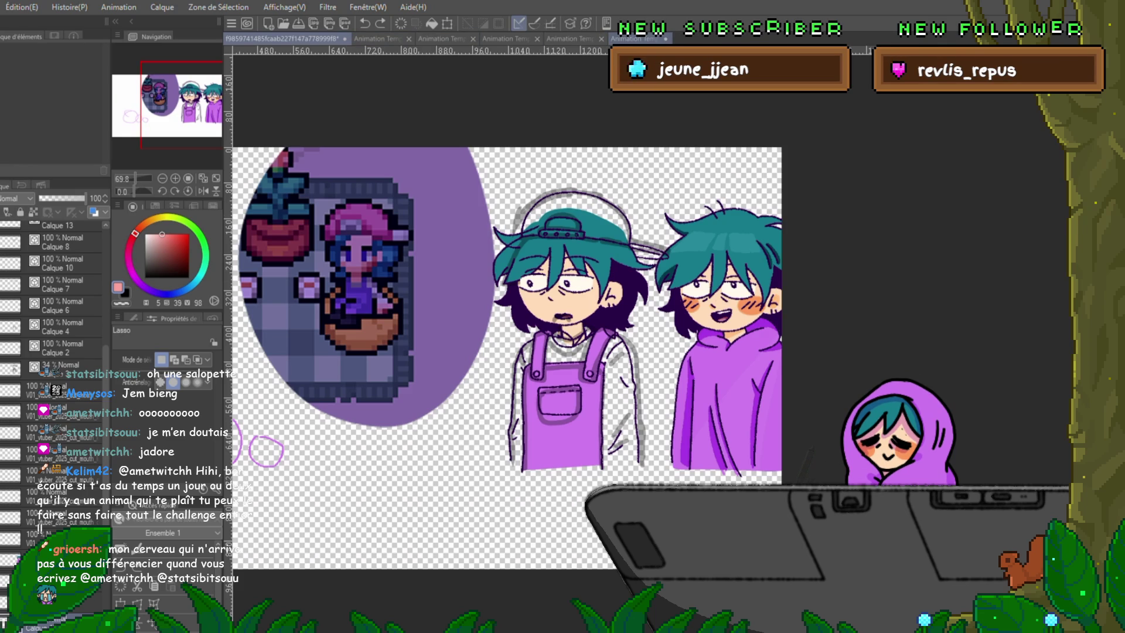
pyautogui.click(639, 39)
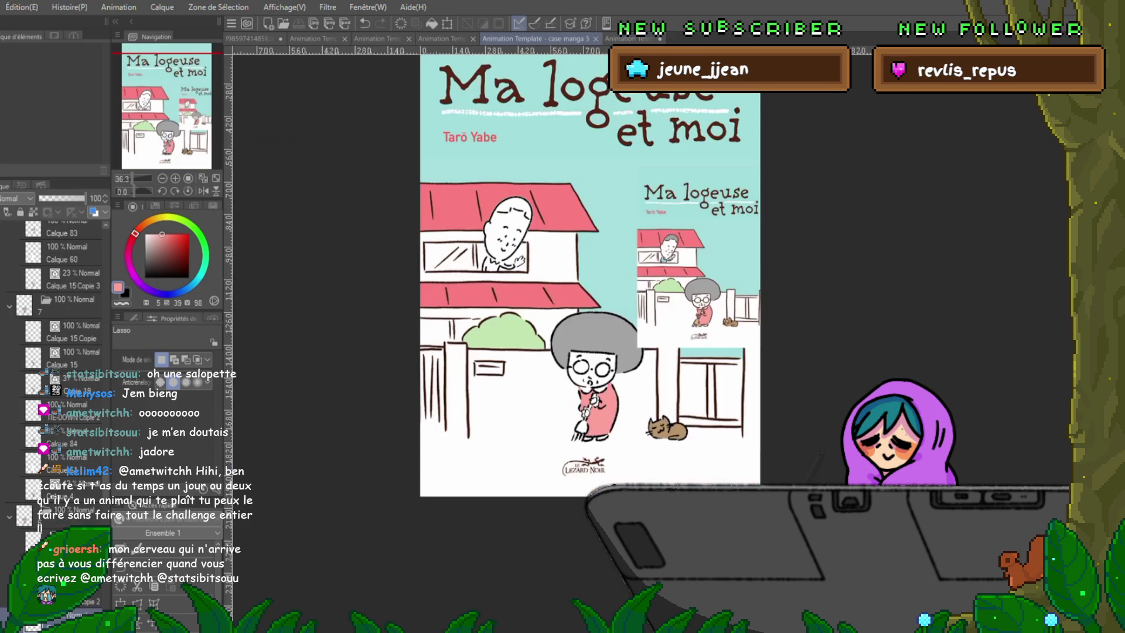
pyautogui.click(505, 39)
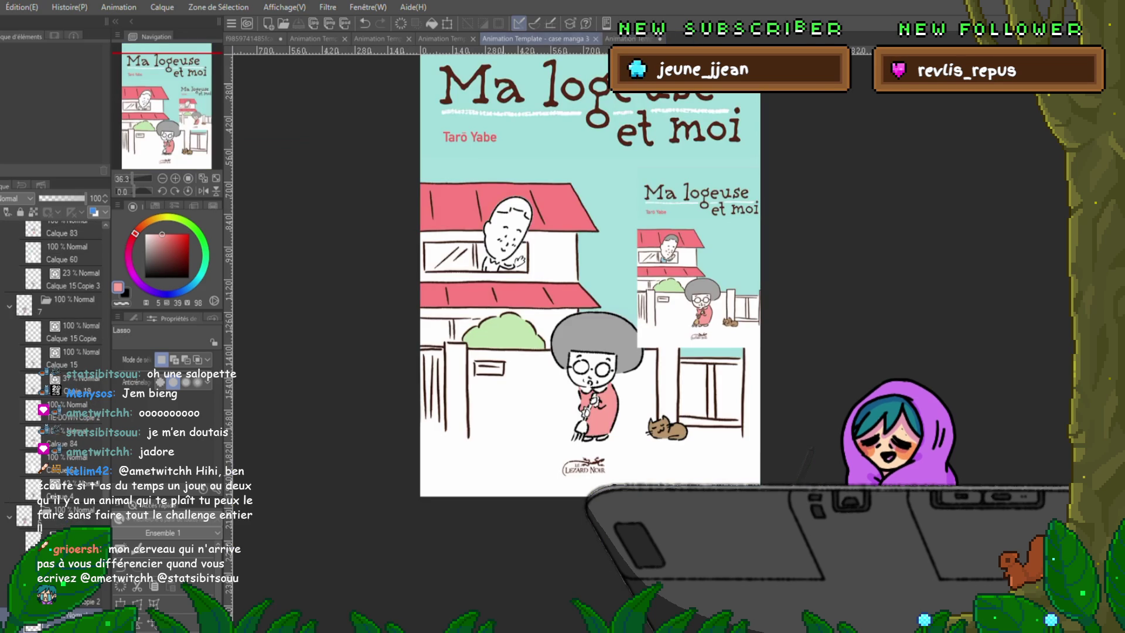
# Step: Play the grandma and cat animation, then go via the backpack street scene to the desk illustration
pyautogui.scroll(2, 706, 429)
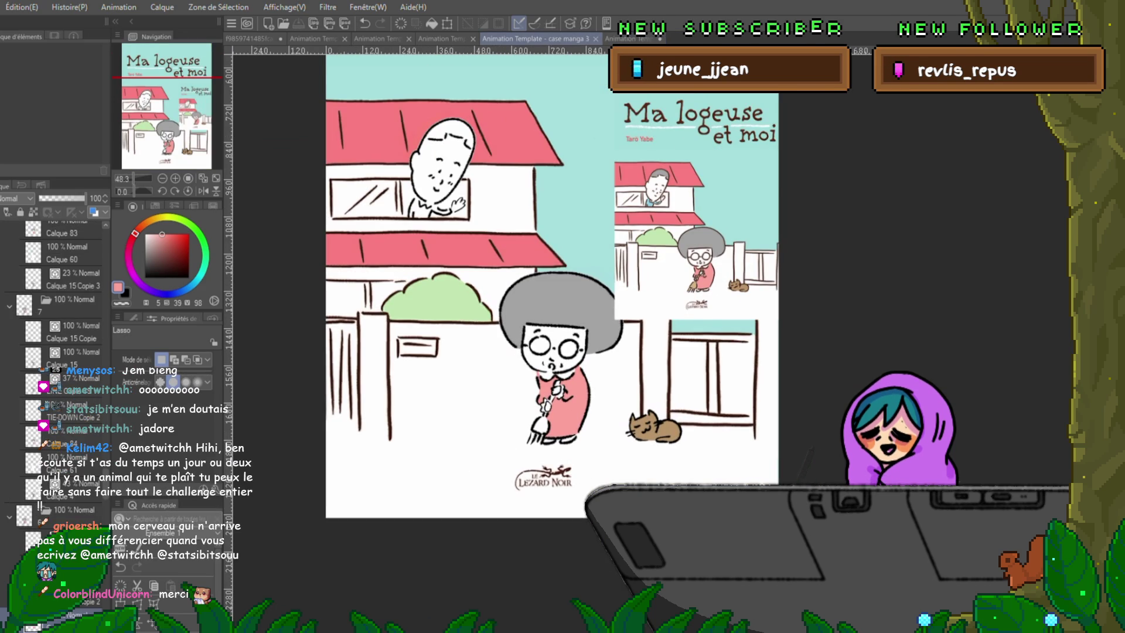
pyautogui.press('Return')
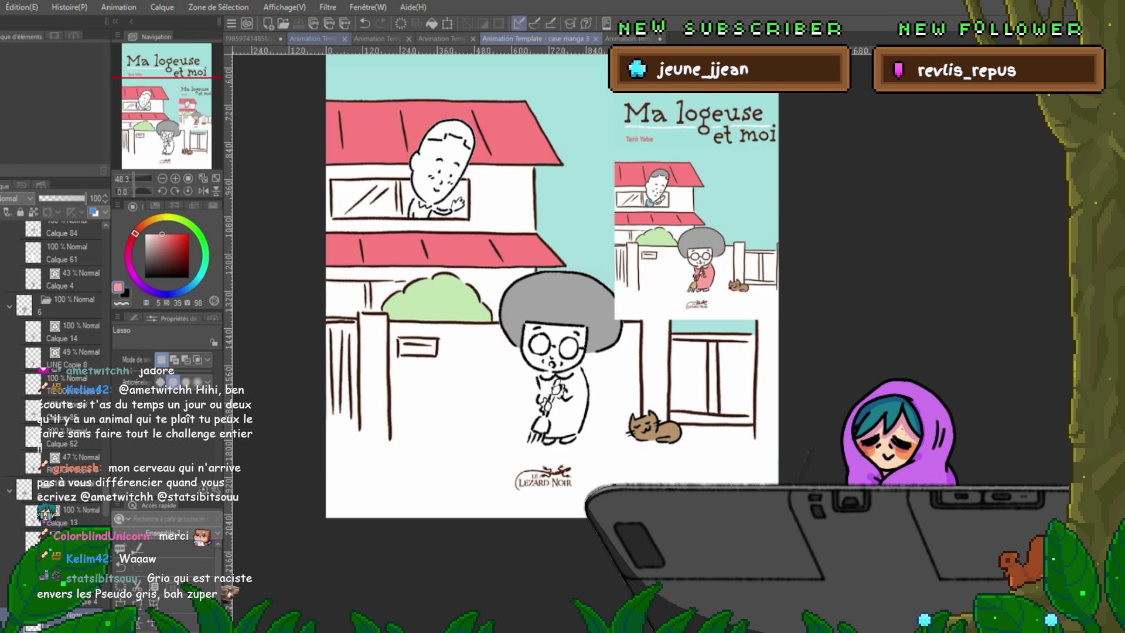
pyautogui.click(319, 38)
pyautogui.click(387, 38)
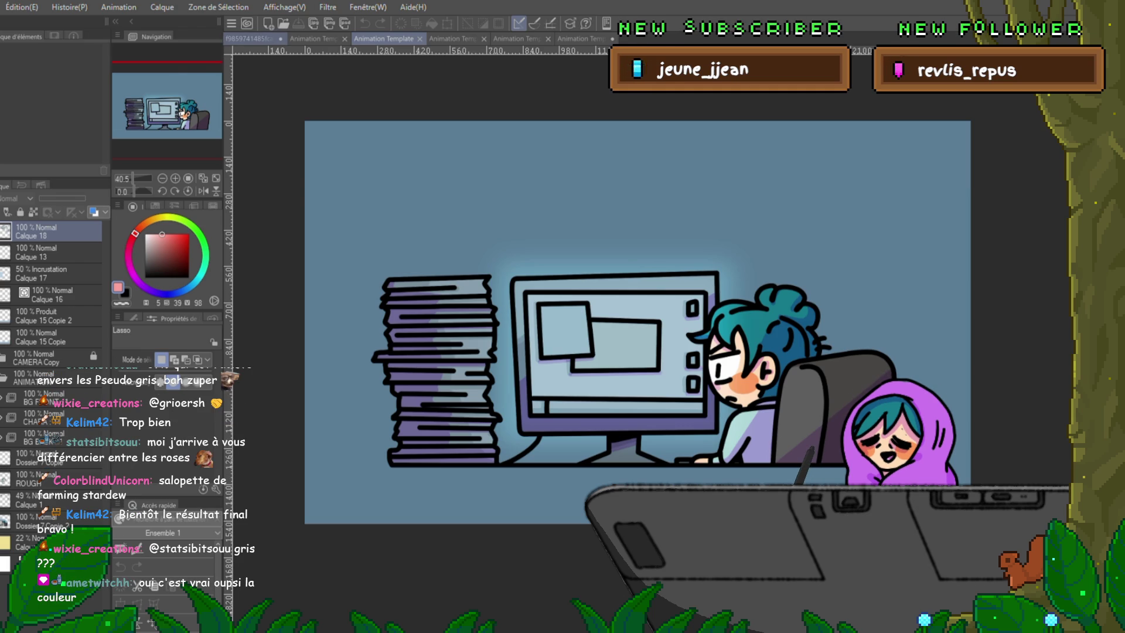
pyautogui.click(252, 39)
pyautogui.moveTo(328, 176)
pyautogui.mouseDown()
pyautogui.moveTo(252, 281)
pyautogui.moveTo(451, 276)
pyautogui.moveTo(246, 187)
pyautogui.moveTo(410, 351)
pyautogui.moveTo(375, 346)
pyautogui.moveTo(310, 270)
pyautogui.moveTo(498, 293)
pyautogui.moveTo(263, 399)
pyautogui.moveTo(305, 193)
pyautogui.moveTo(328, 176)
pyautogui.mouseUp()
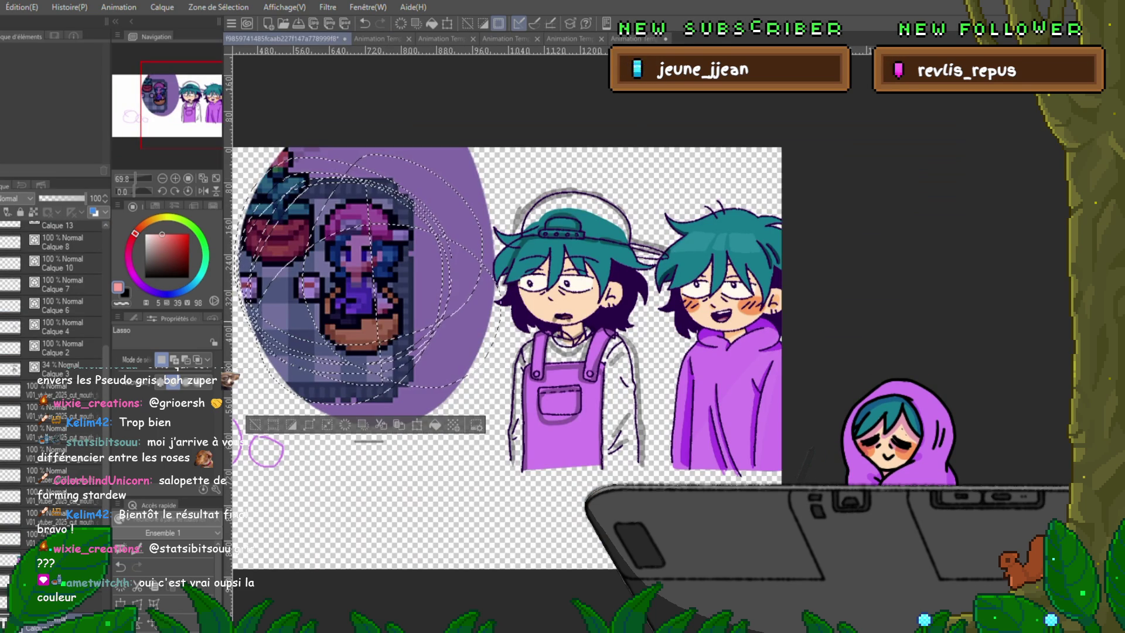
pyautogui.hotkey('ctrl', 'd')
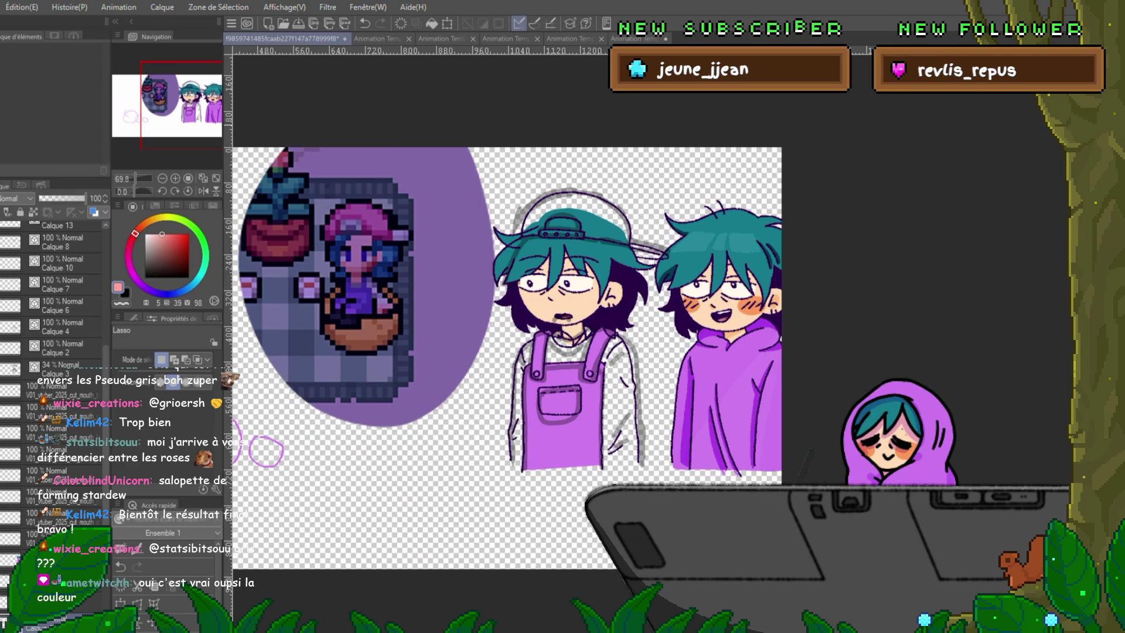
pyautogui.hotkey('ctrl', 'Tab')
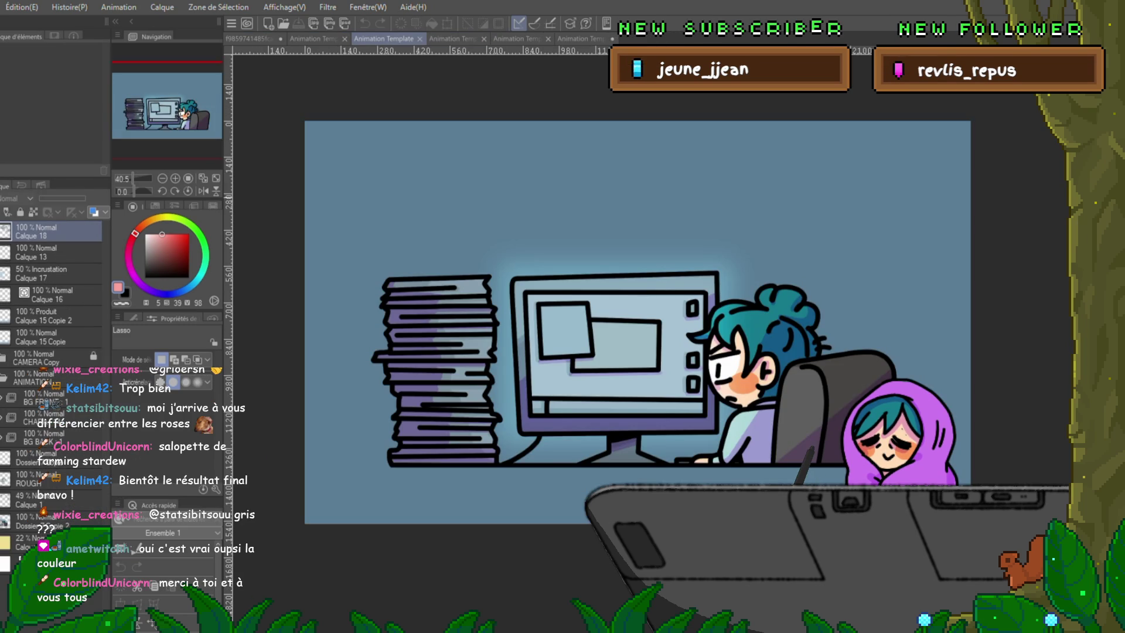